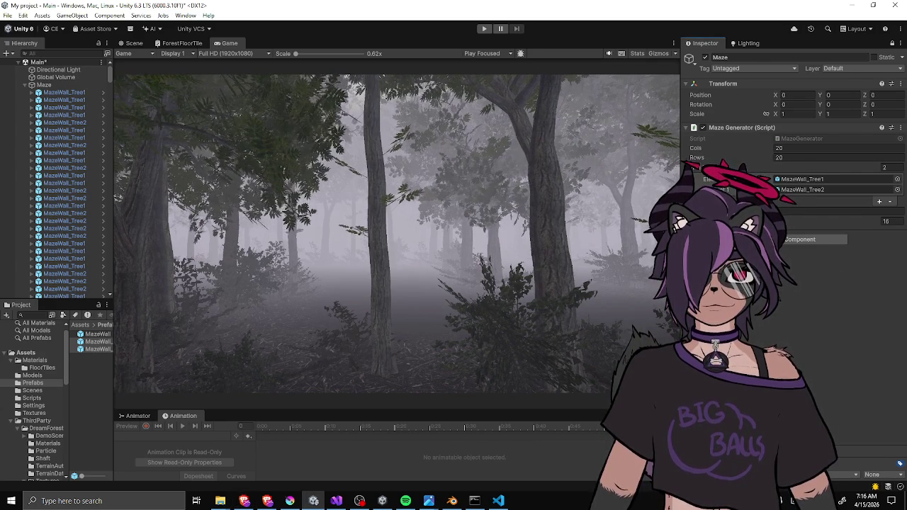
Resize the Inspector and Hierarchy, check the Scene view, then play the foggy maze in Game view.
left_click_drag(679, 212, 698, 213)
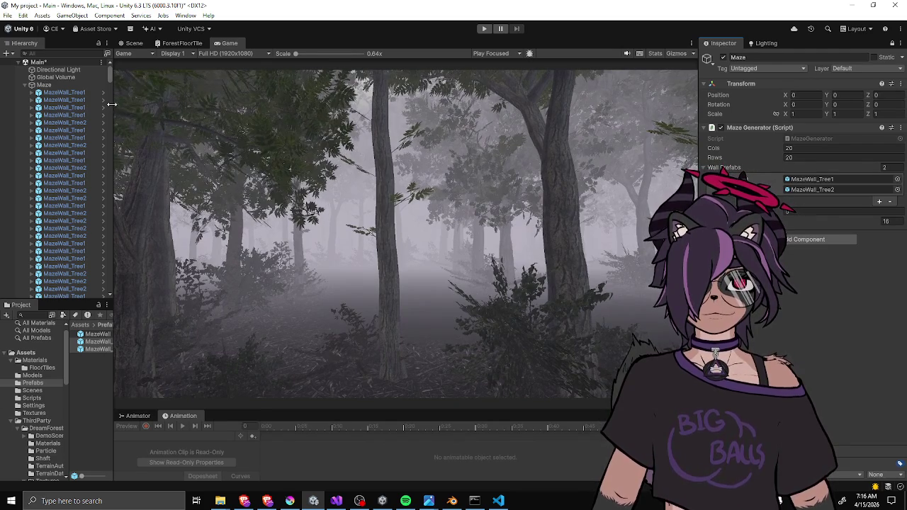
left_click_drag(113, 96, 124, 107)
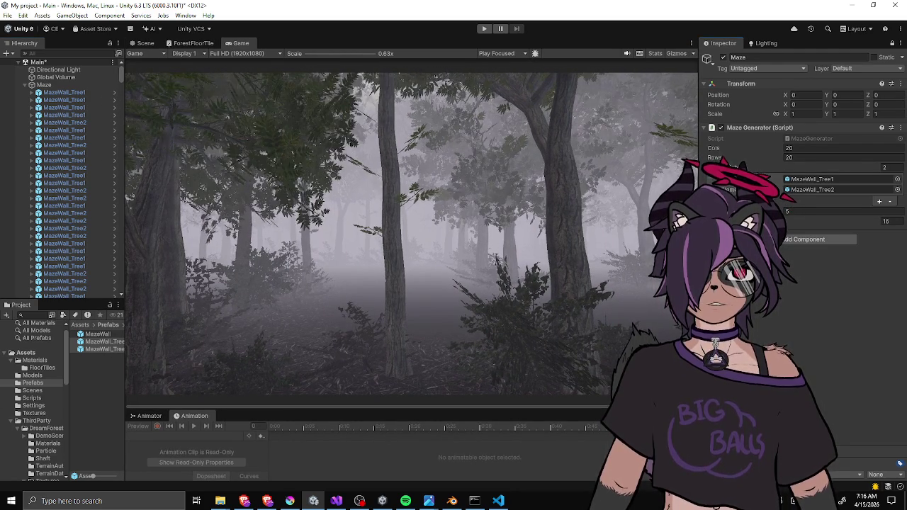
left_click(147, 44)
left_click(241, 43)
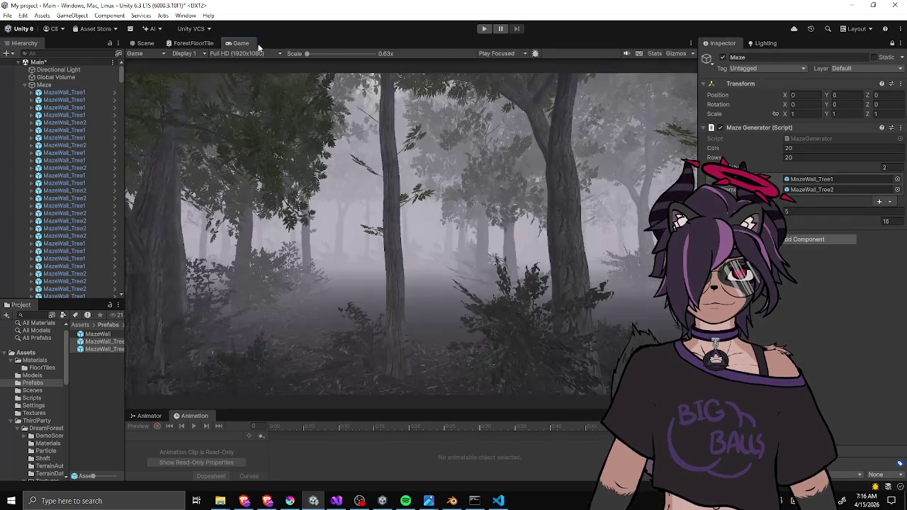
left_click(485, 29)
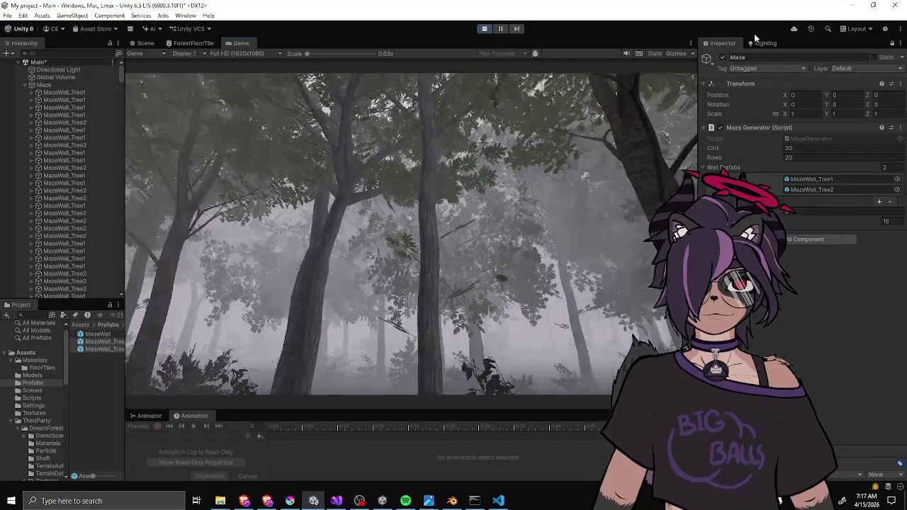
left_click(758, 44)
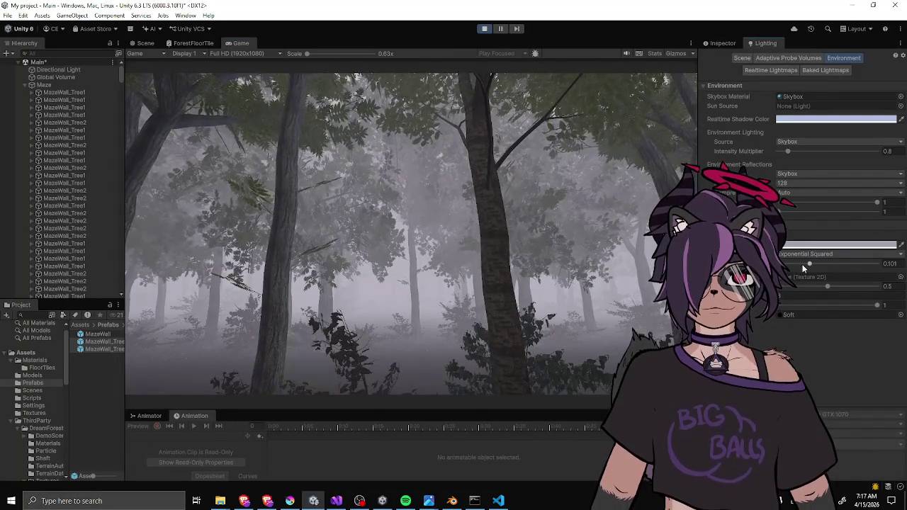
Set the Exponential Squared fog density to 0.1, then stop Play mode.
left_click_drag(811, 262, 806, 264)
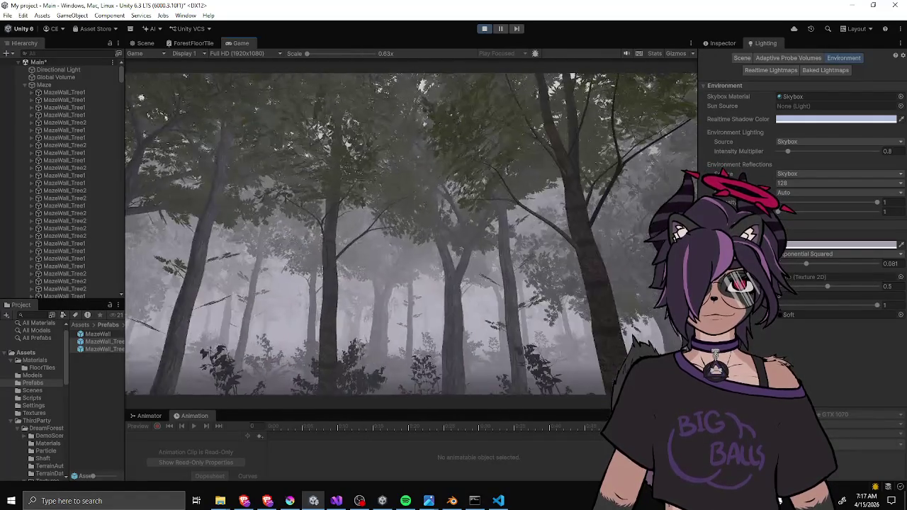
left_click_drag(808, 264, 804, 263)
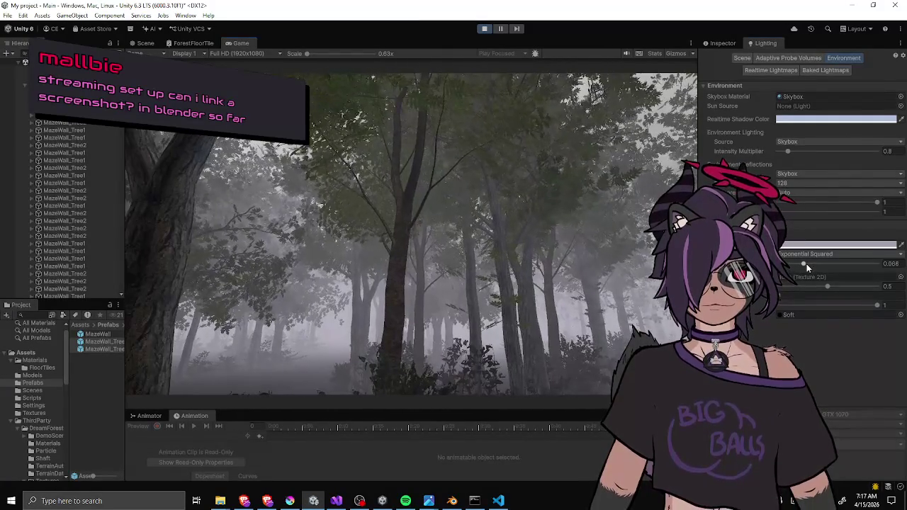
left_click_drag(806, 264, 812, 264)
left_click(889, 263)
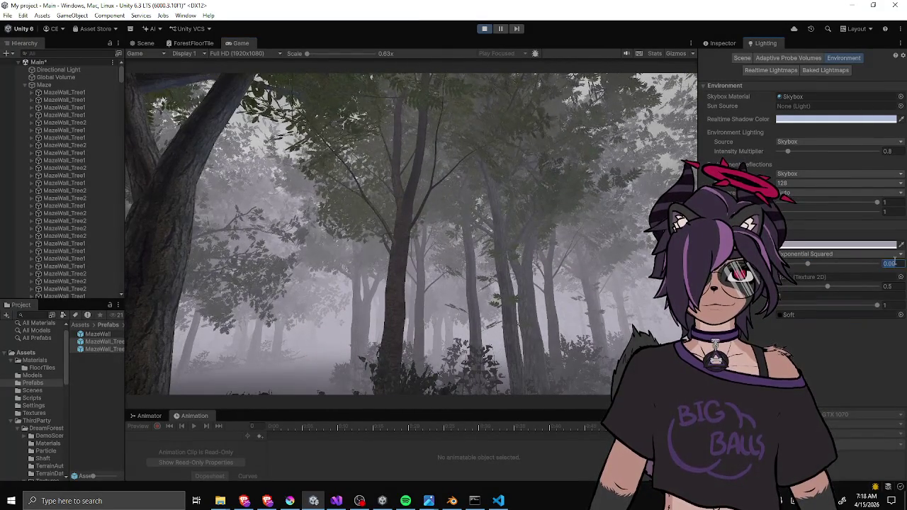
type("0.1")
key("Return")
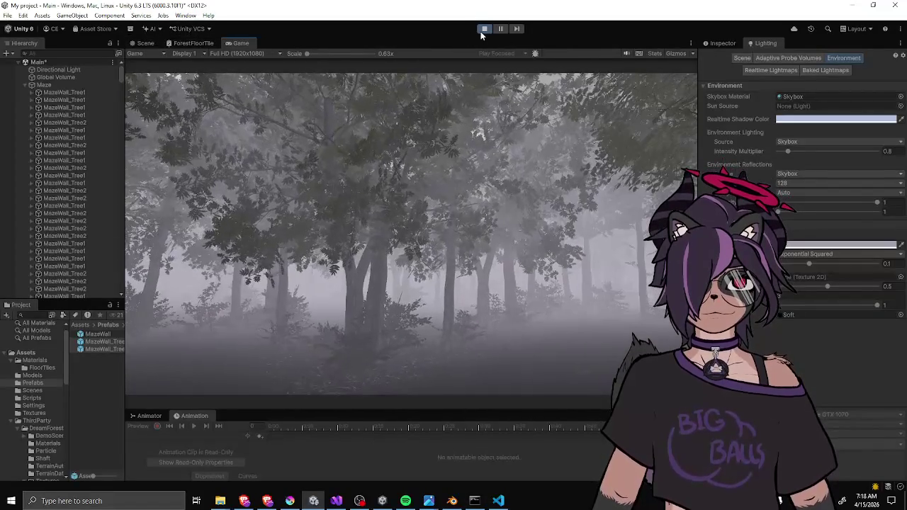
left_click(482, 29)
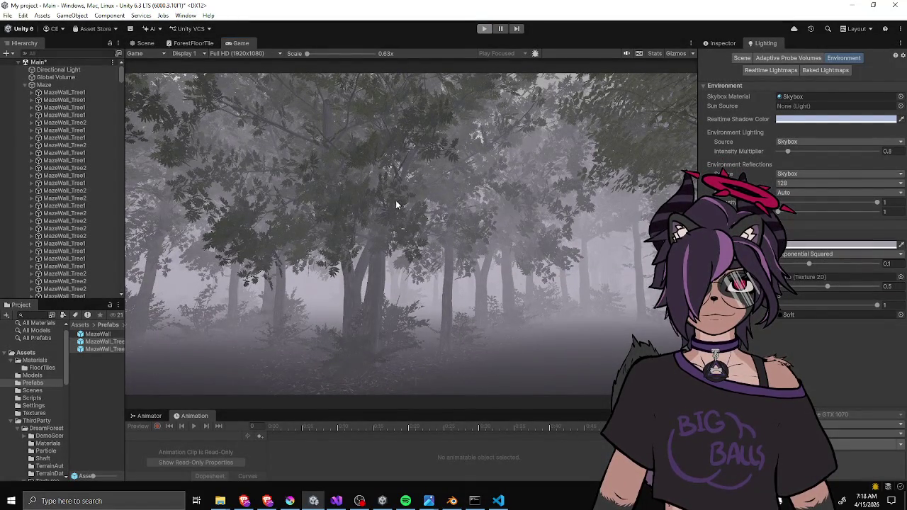
Re-enter Play mode with Ctrl+P, collapse the Maze group, and widen the Hierarchy panel.
key("ctrl+p")
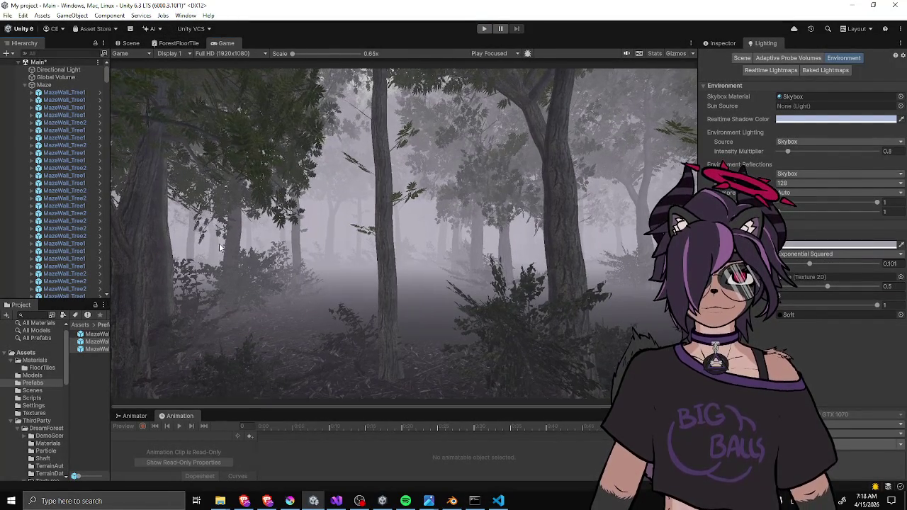
left_click(25, 85)
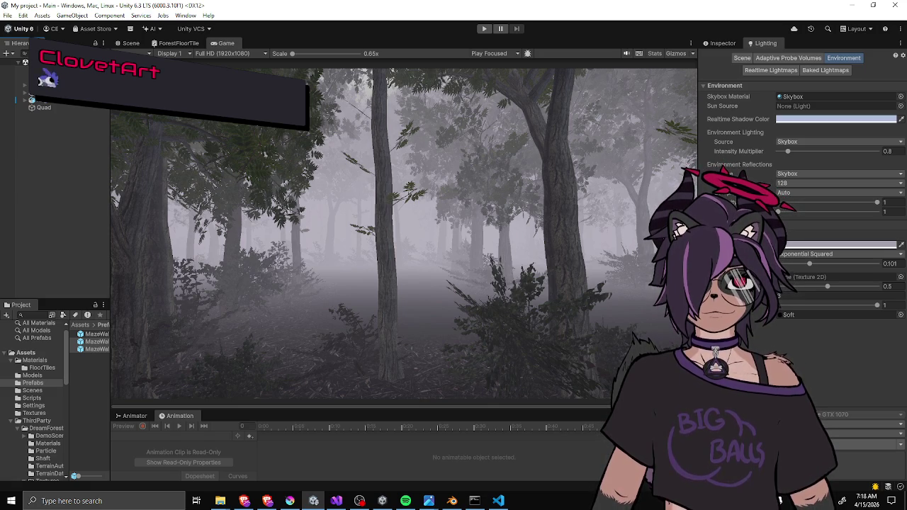
key("alt+Tab")
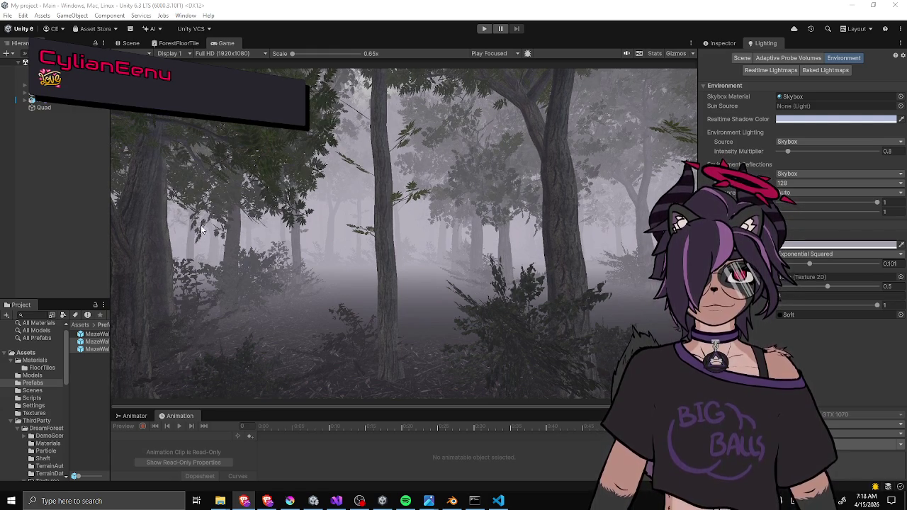
left_click_drag(110, 233, 140, 227)
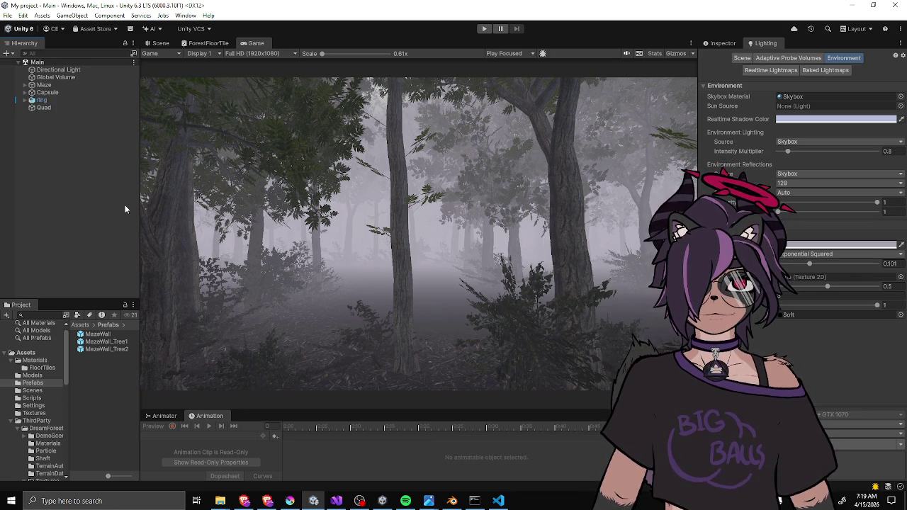
Look around the running forest preview, then switch to Brave's character turnaround image.
left_click(260, 199)
key("alt+Tab")
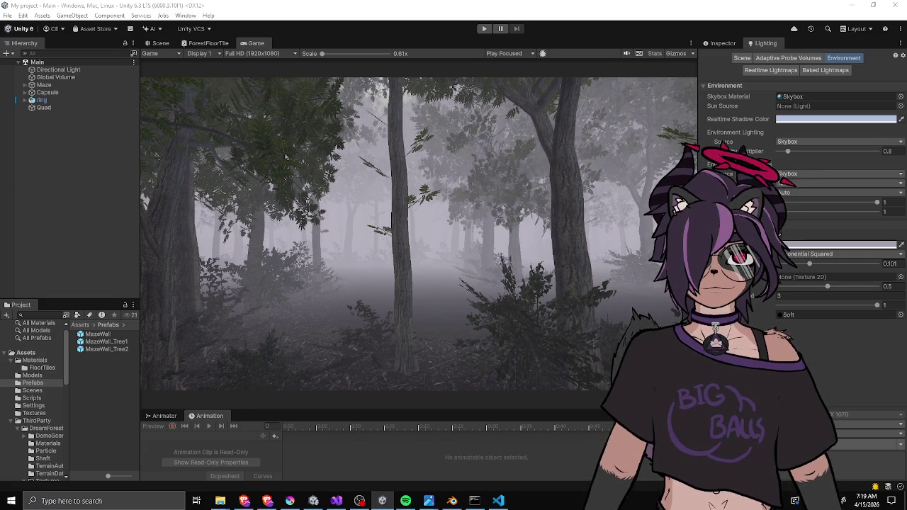
key("alt+Tab")
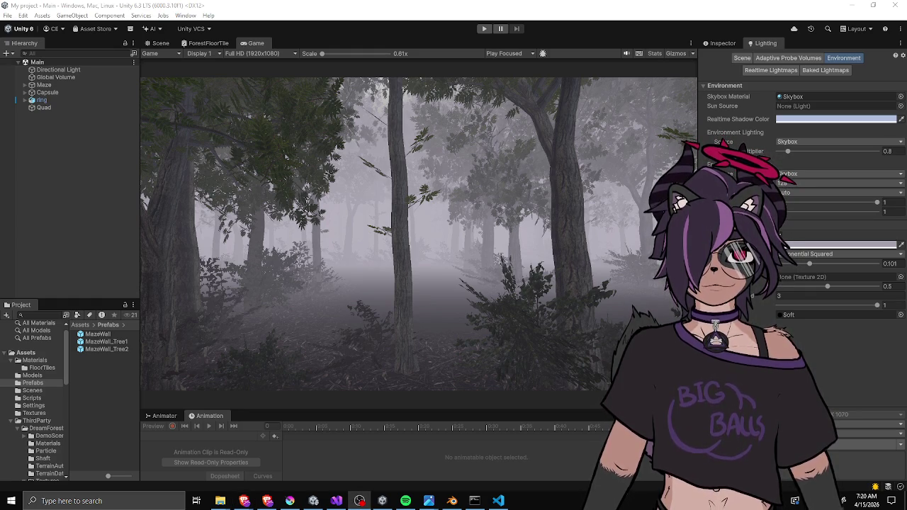
key("alt+Tab")
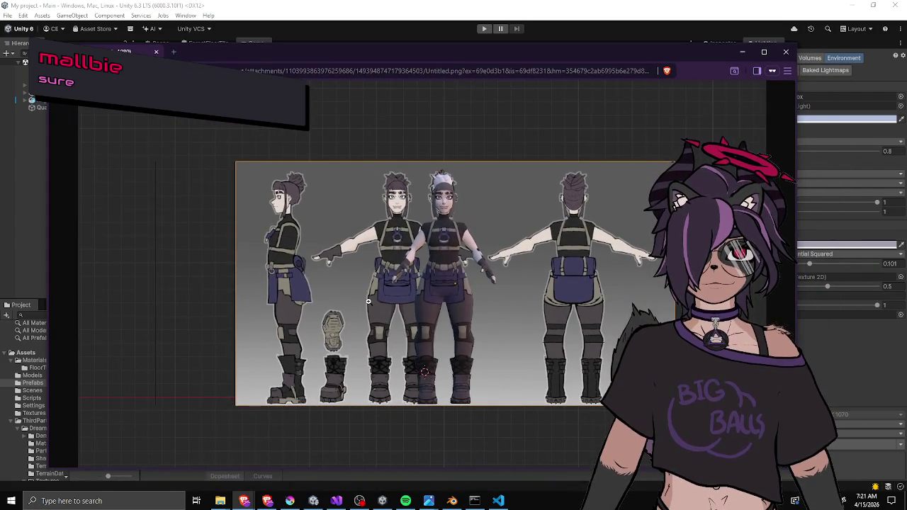
Zoom into the character turnaround image, reposition Brave's window, then put the browser away.
left_click(370, 302)
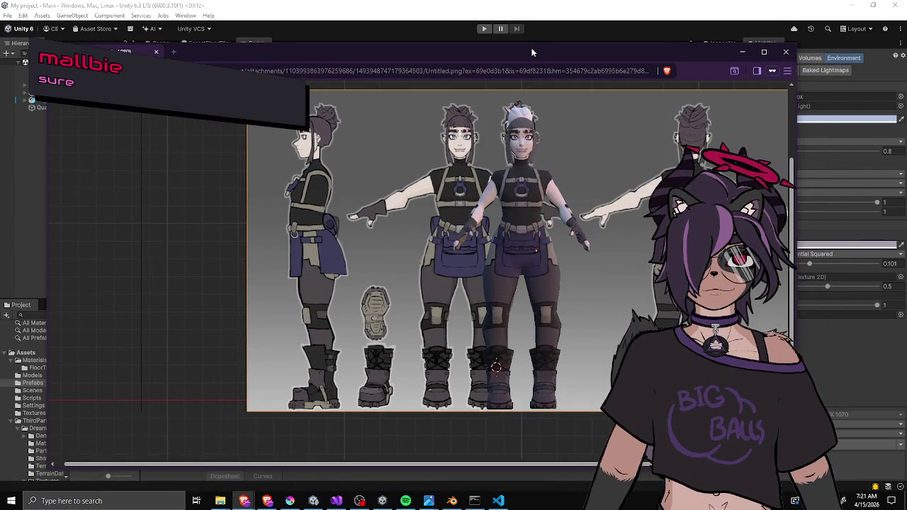
left_click_drag(532, 52, 445, 49)
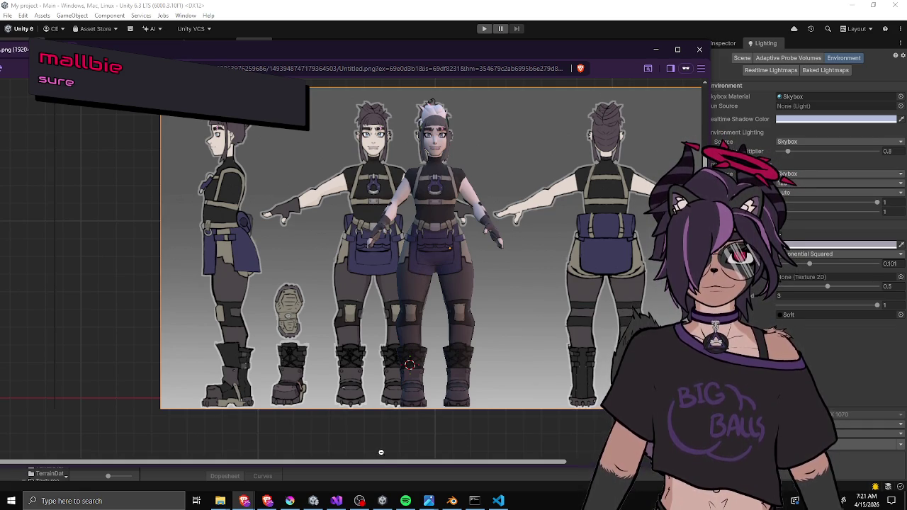
left_click_drag(372, 465, 424, 453)
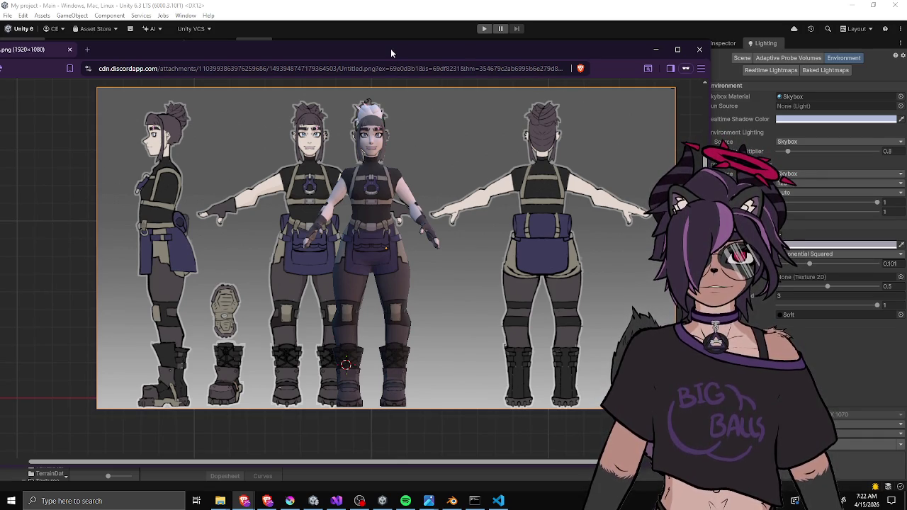
left_click_drag(390, 48, 393, 50)
key("ctrl+w")
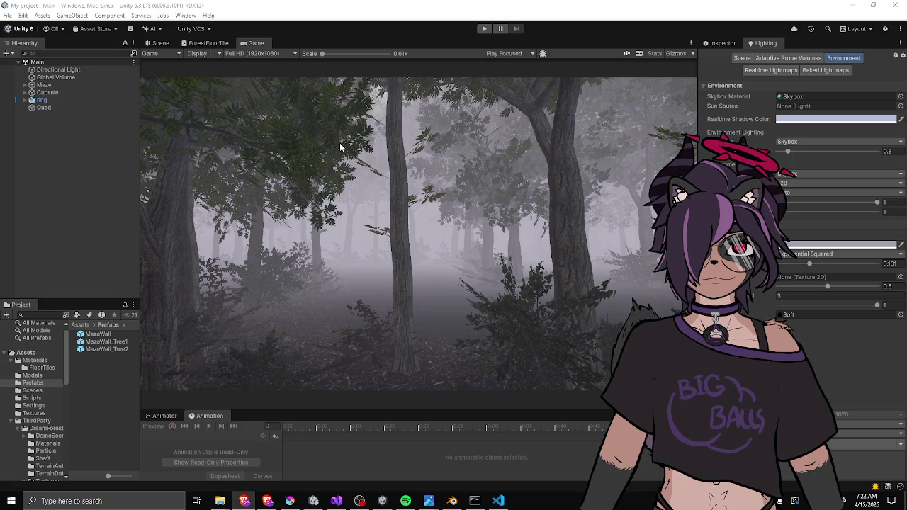
left_click_drag(137, 202, 157, 205)
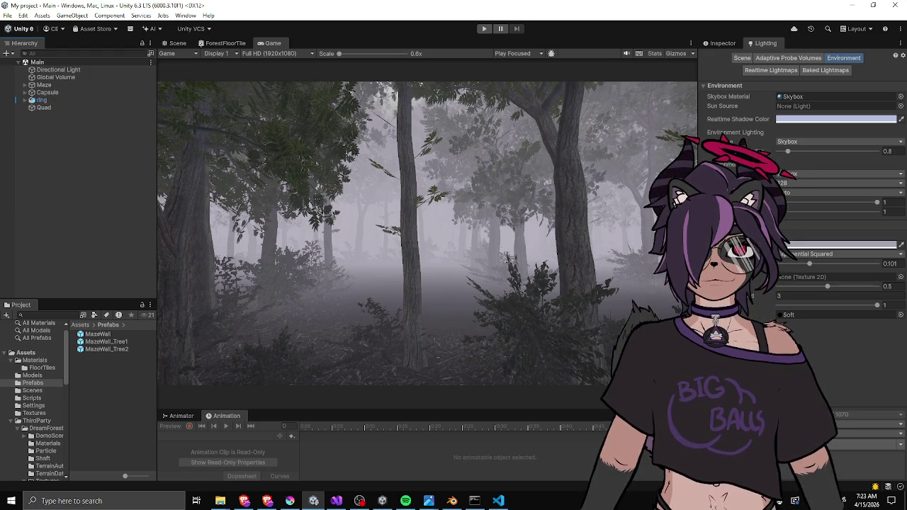
key("alt+Tab")
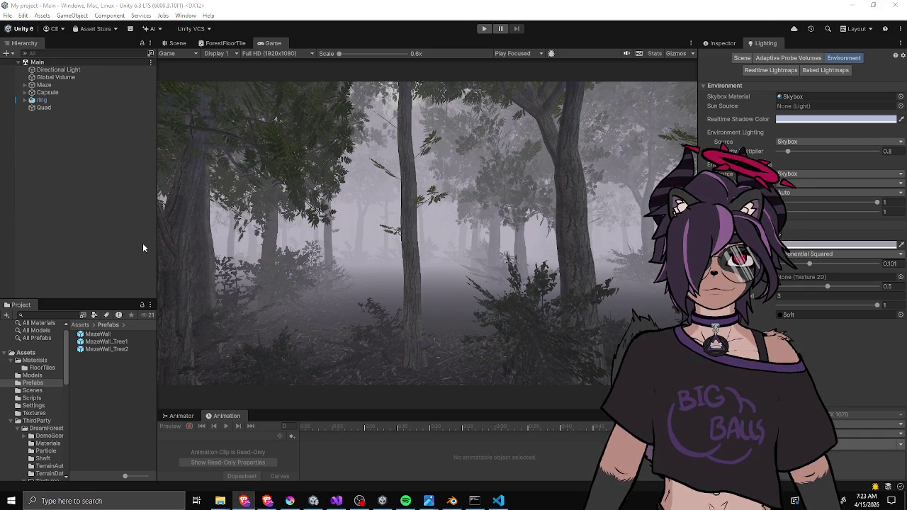
Readjust the Hierarchy, Game, Project and Inspector panel sizes, then switch to the Scene view.
left_click_drag(157, 251, 147, 248)
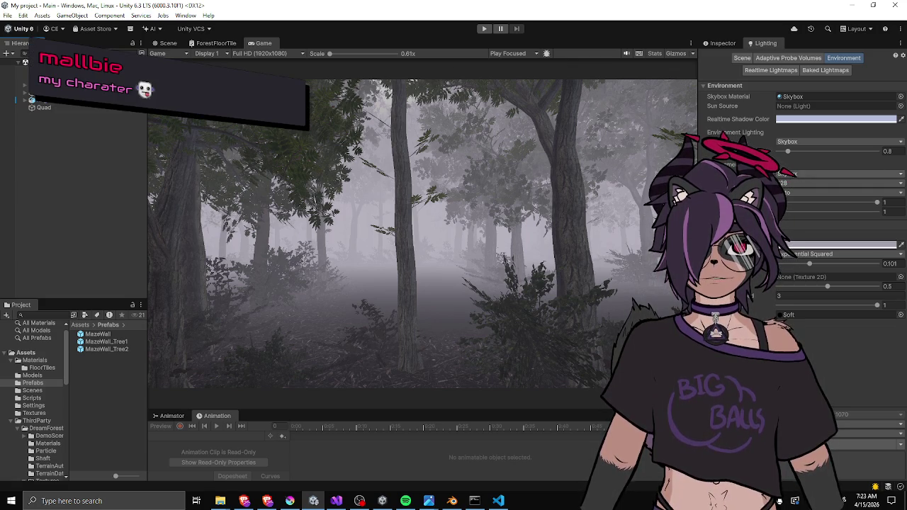
mouse_move(148, 198)
left_mouse_down()
mouse_move(113, 205)
mouse_move(145, 209)
left_mouse_up()
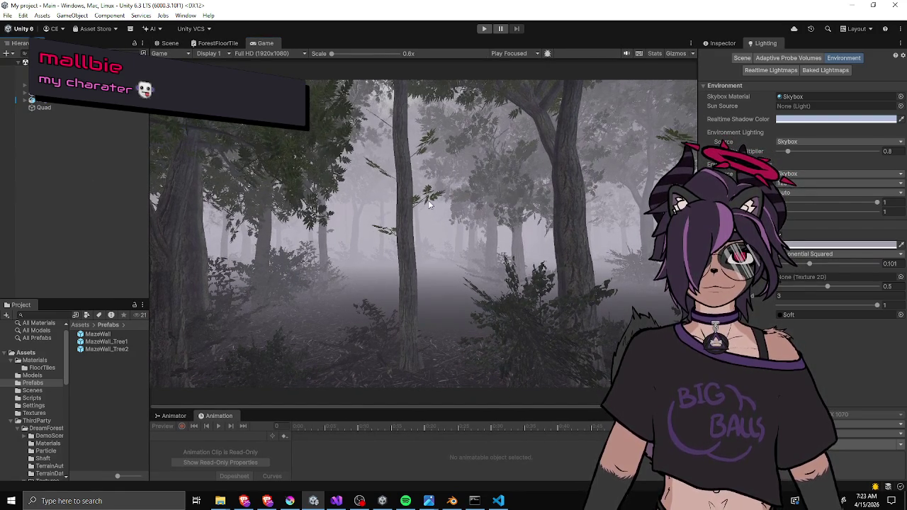
left_click_drag(699, 213, 693, 212)
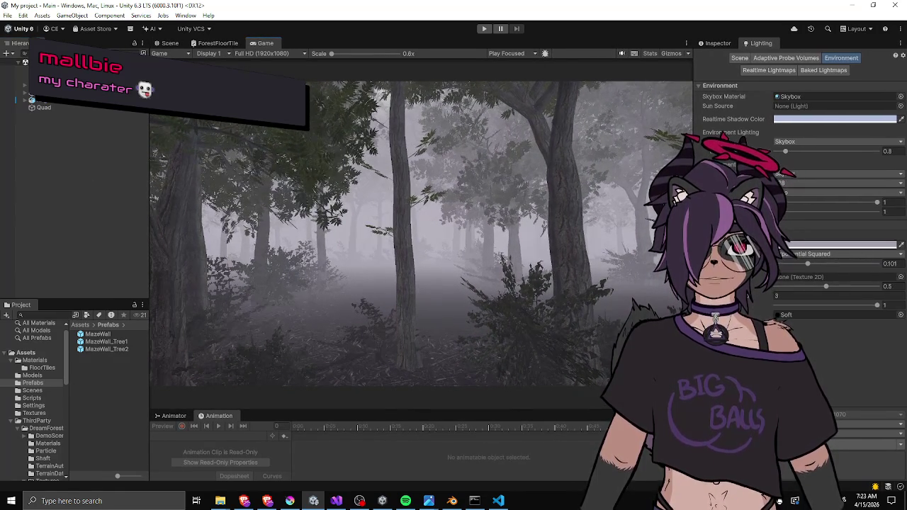
left_click_drag(150, 199, 153, 199)
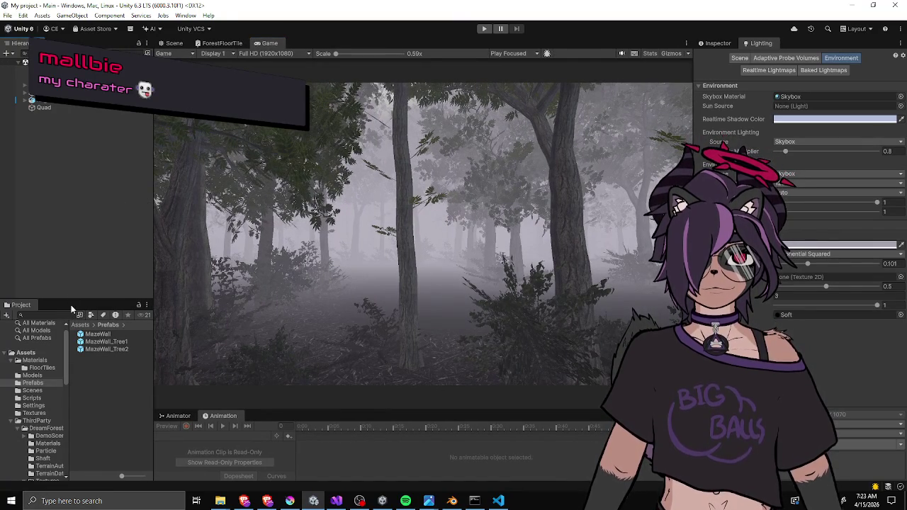
left_click_drag(72, 298, 72, 292)
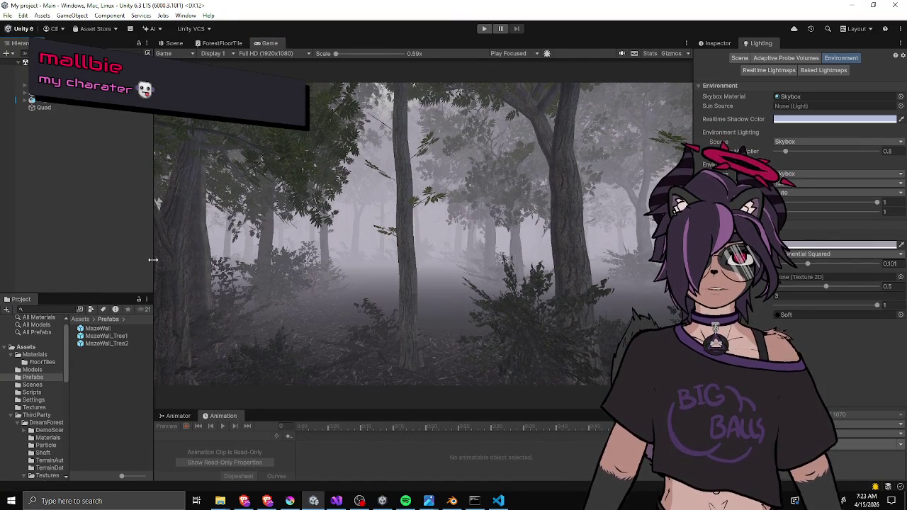
left_click_drag(152, 258, 158, 258)
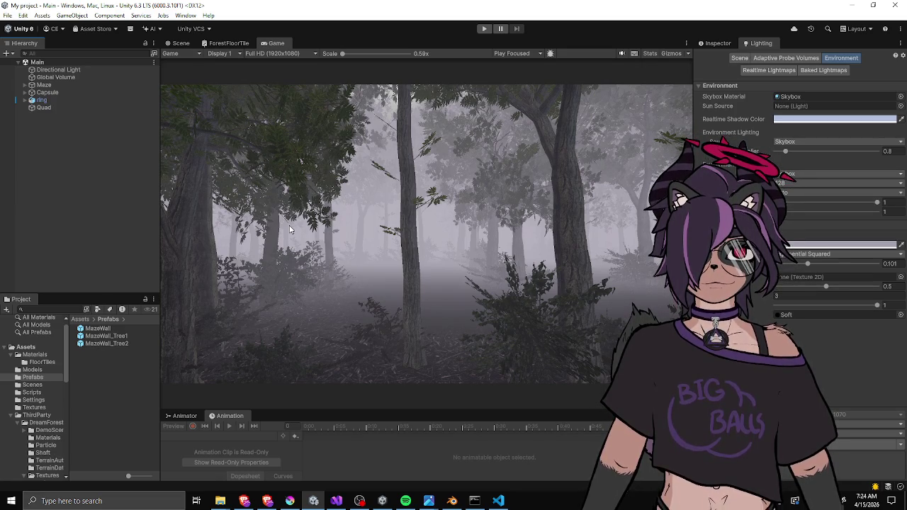
left_click_drag(160, 229, 147, 230)
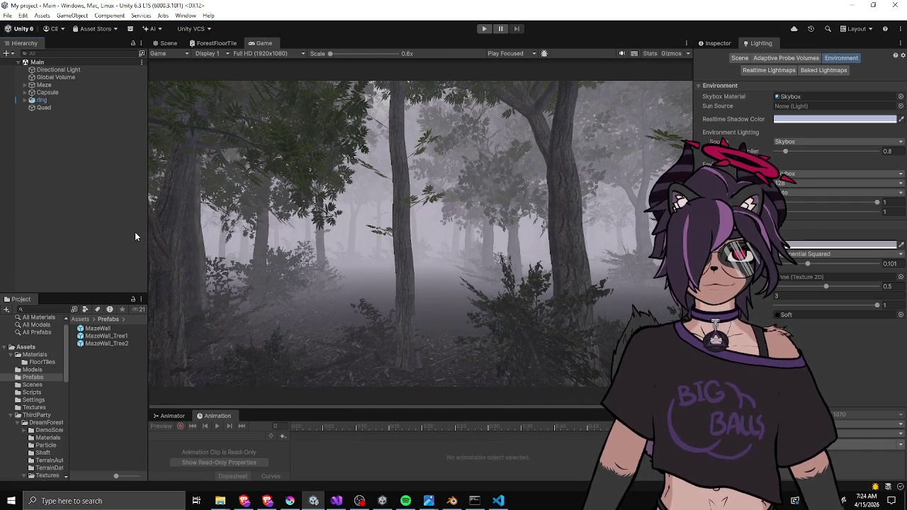
left_click(170, 42)
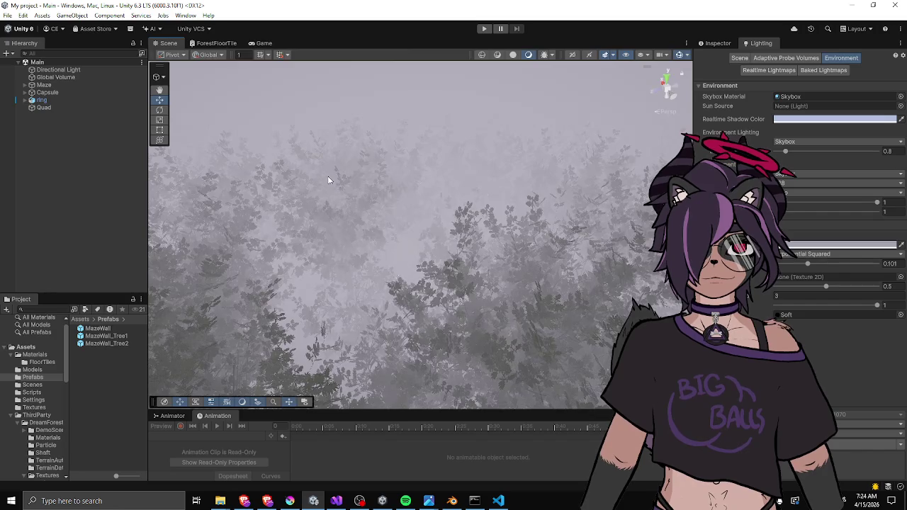
Fly the Scene camera between the foggy tree trunks, return to Lighting, and widen the Scene view.
mouse_move(357, 168)
left_mouse_down()
mouse_move(354, 122)
mouse_move(466, 94)
mouse_move(353, 171)
mouse_move(309, 171)
mouse_move(545, 173)
mouse_move(423, 184)
mouse_move(448, 158)
mouse_move(509, 181)
mouse_move(609, 180)
mouse_move(496, 169)
mouse_move(496, 184)
mouse_move(409, 192)
mouse_move(549, 97)
mouse_move(556, 287)
mouse_move(515, 269)
mouse_move(553, 262)
mouse_move(335, 268)
mouse_move(354, 260)
mouse_move(342, 258)
mouse_move(348, 252)
mouse_move(450, 217)
mouse_move(451, 244)
mouse_move(390, 265)
mouse_move(164, 281)
mouse_move(146, 261)
mouse_move(413, 246)
mouse_move(219, 266)
mouse_move(348, 238)
mouse_move(361, 219)
mouse_move(370, 237)
mouse_move(287, 255)
mouse_move(152, 257)
left_mouse_up()
mouse_move(75, 244)
left_mouse_down()
mouse_move(121, 245)
mouse_move(31, 266)
mouse_move(399, 232)
mouse_move(274, 238)
mouse_move(280, 139)
mouse_move(464, 246)
mouse_move(368, 269)
mouse_move(361, 281)
mouse_move(367, 263)
mouse_move(417, 259)
mouse_move(524, 263)
mouse_move(539, 273)
mouse_move(442, 402)
mouse_move(432, 377)
mouse_move(429, 408)
left_mouse_up()
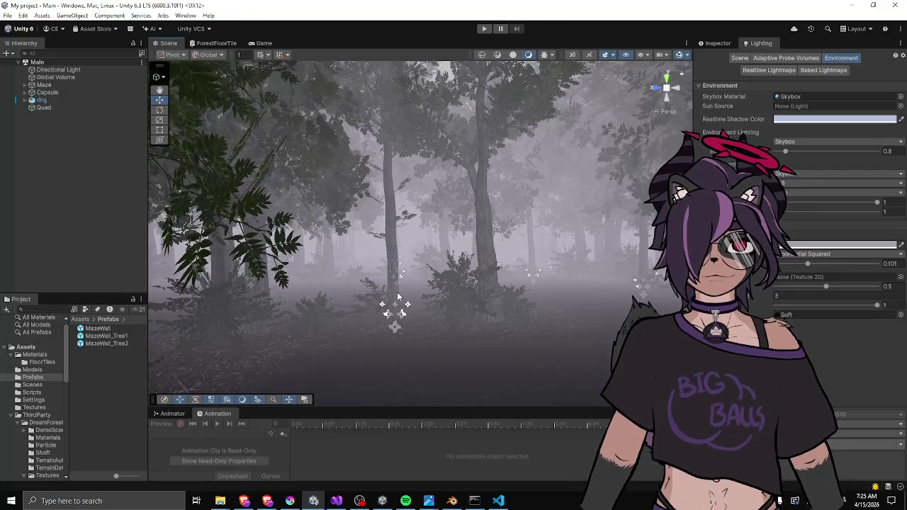
left_click(716, 44)
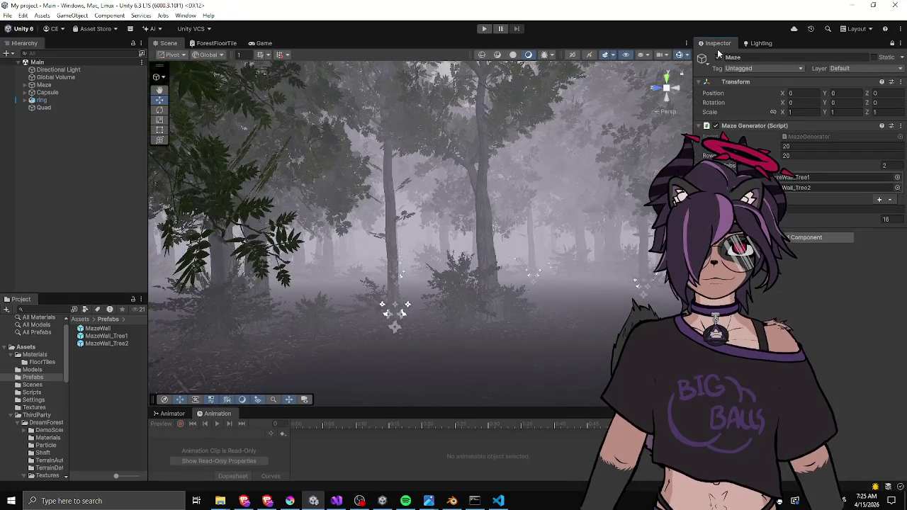
left_click(758, 44)
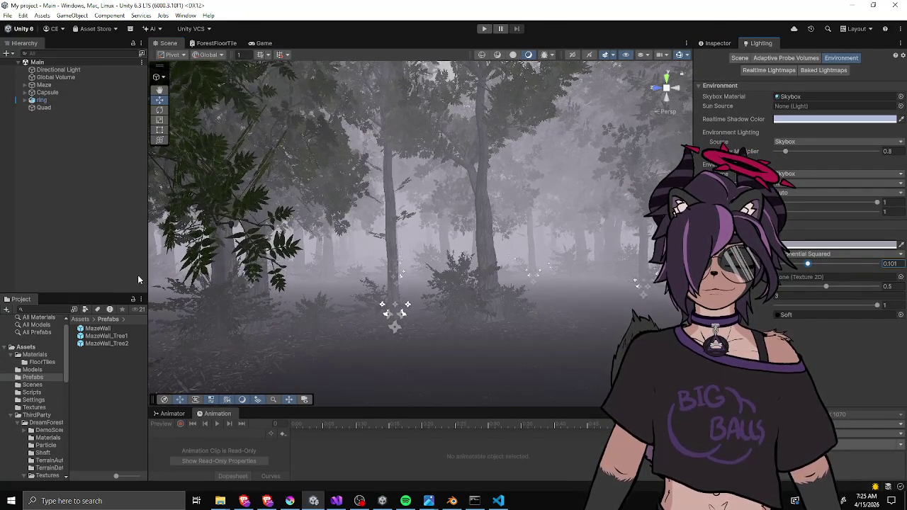
left_click_drag(147, 275, 136, 275)
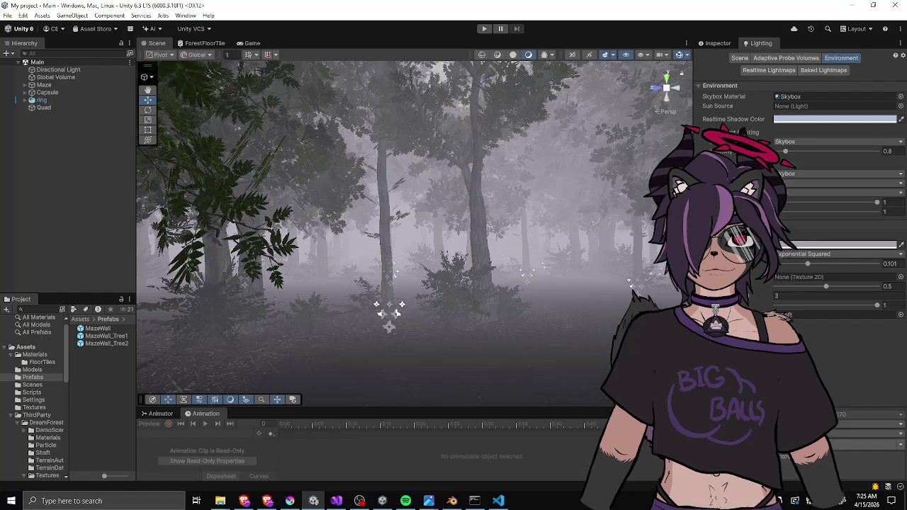
key("alt+Tab")
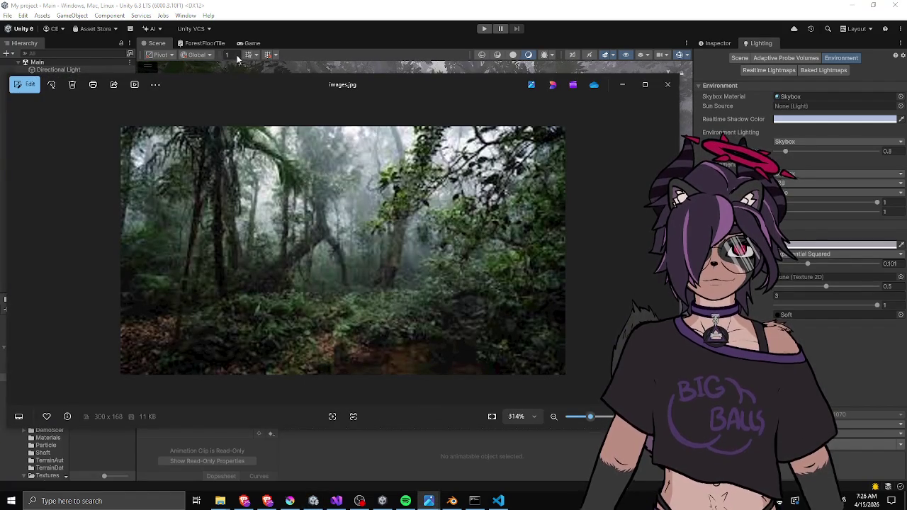
Close the images.jpg jungle photo and fly the Scene camera along the forest clearing.
key("alt+F4")
mouse_move(420, 221)
left_mouse_down()
mouse_move(529, 308)
mouse_move(492, 304)
mouse_move(470, 271)
left_mouse_up()
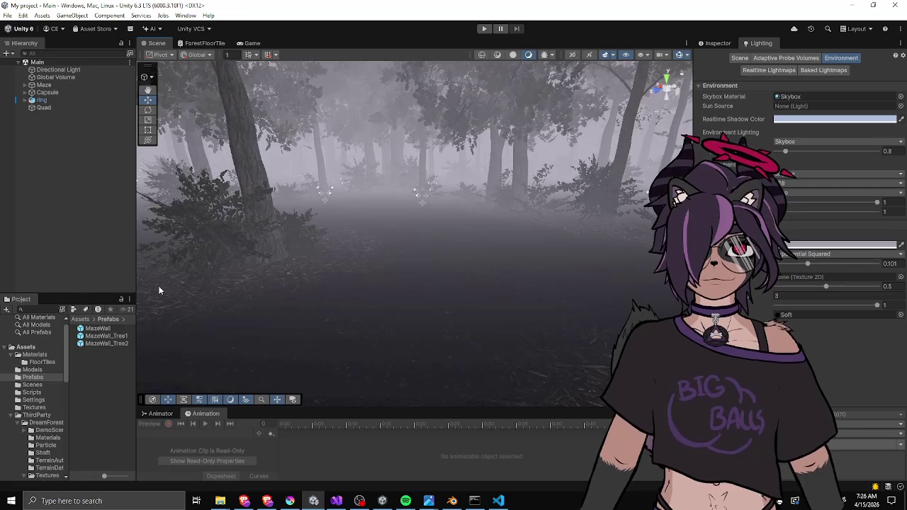
Run git add ., git commit and git push to publish the floor tile assets to master.
left_click(475, 501)
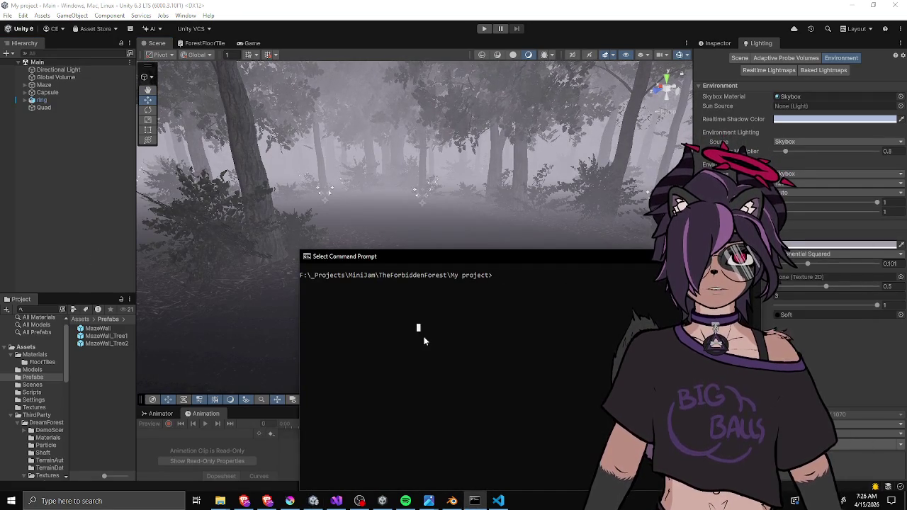
type("git ad .")
key("Return")
type("git commit -m \"")
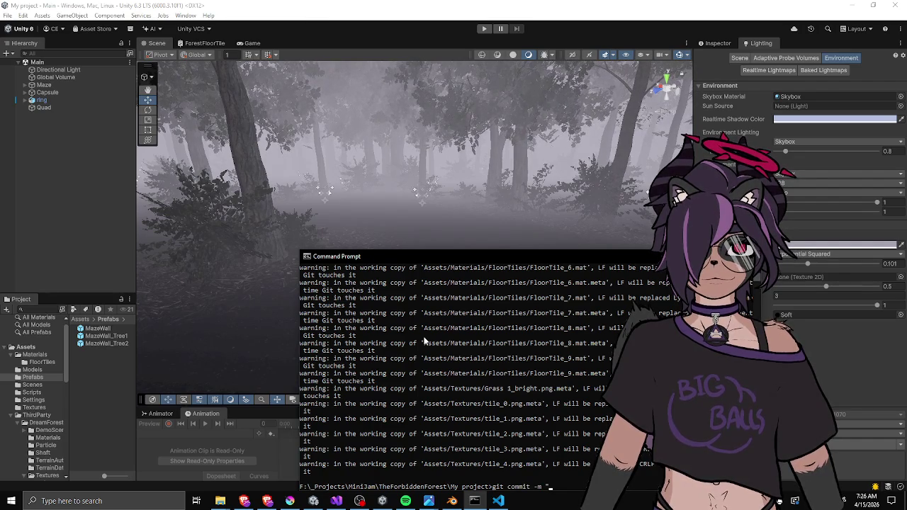
scroll(402, 327, "up", 10)
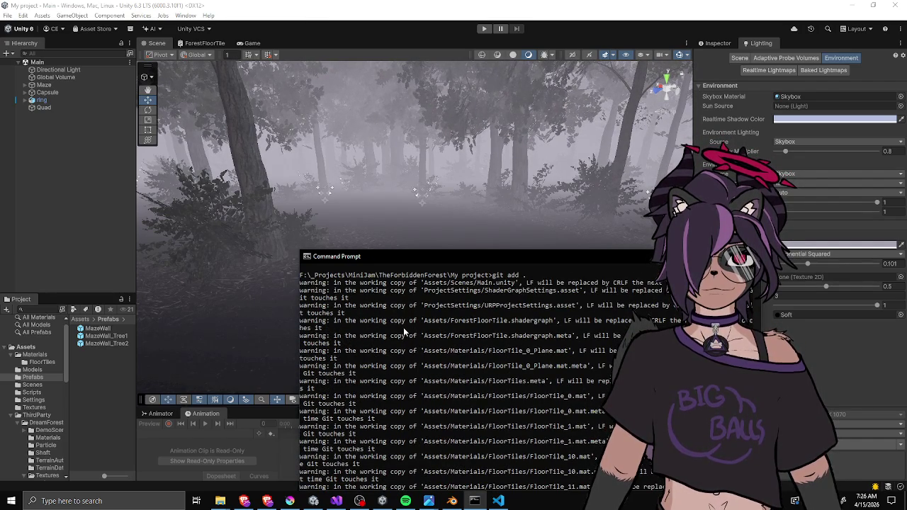
scroll(403, 327, "down", 10)
type("git commit -m \"floor path and")
scroll(406, 331, "up", 3)
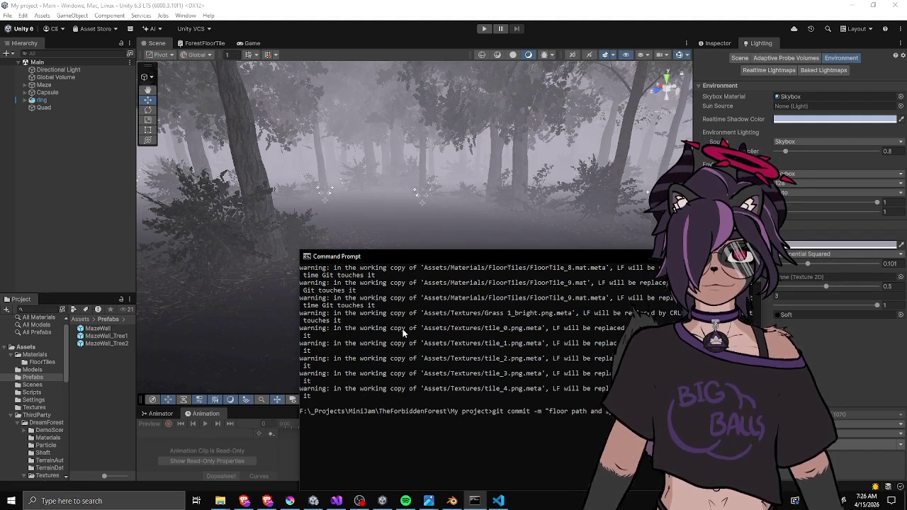
key("Return")
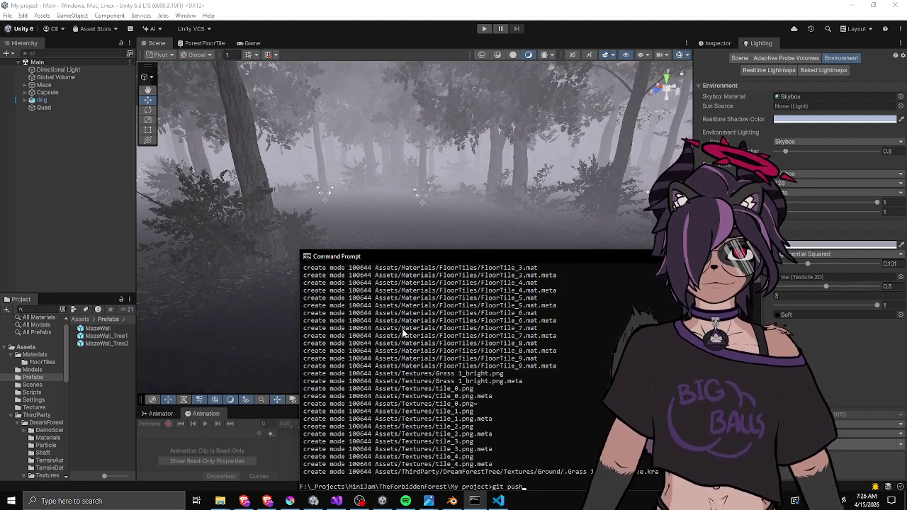
key("Return")
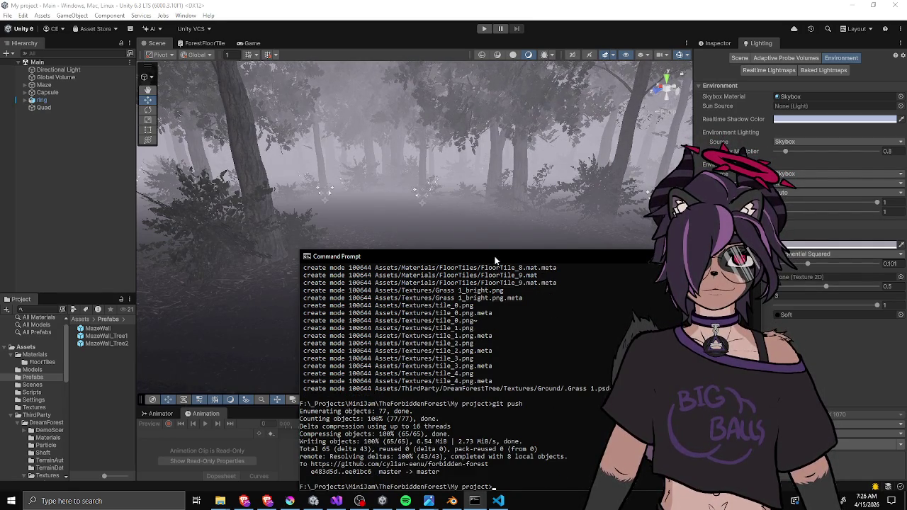
left_click(808, 264)
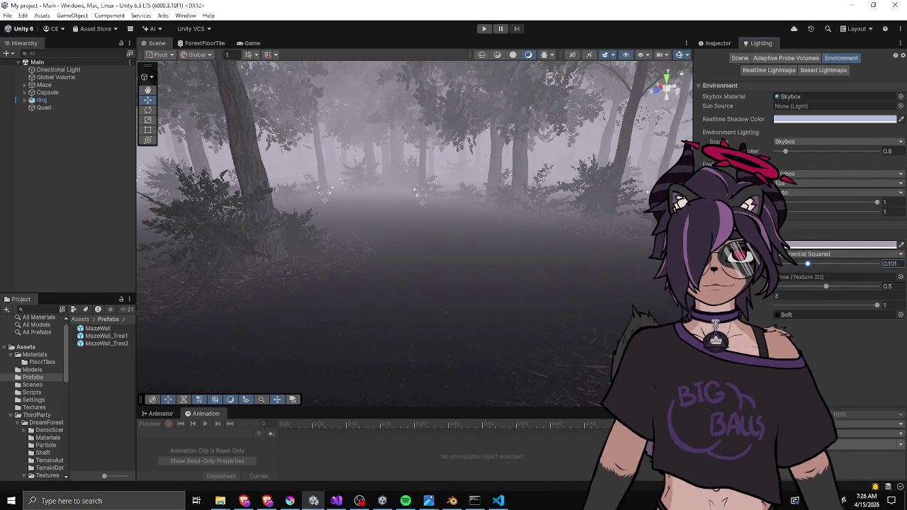
Select Global Volume and widen the Inspector to show its Volume component and colour wheels.
left_click(54, 77)
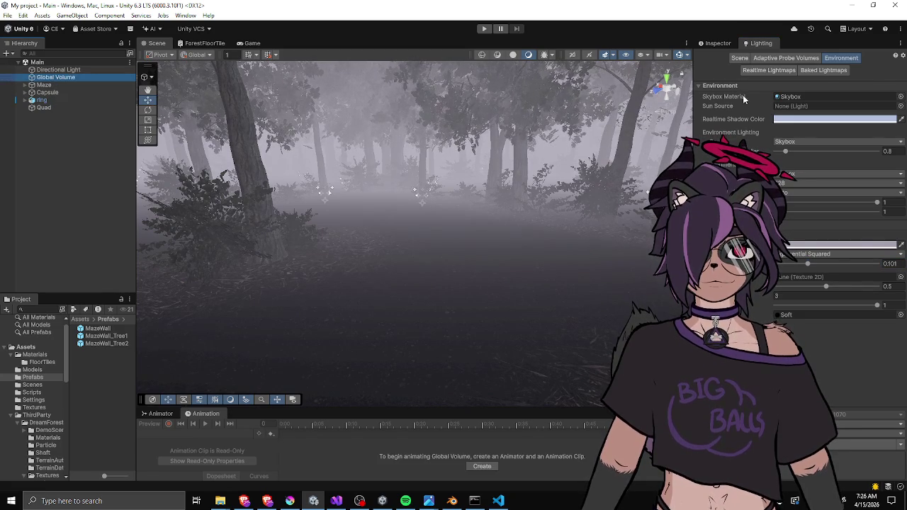
left_click(718, 43)
left_click(104, 71)
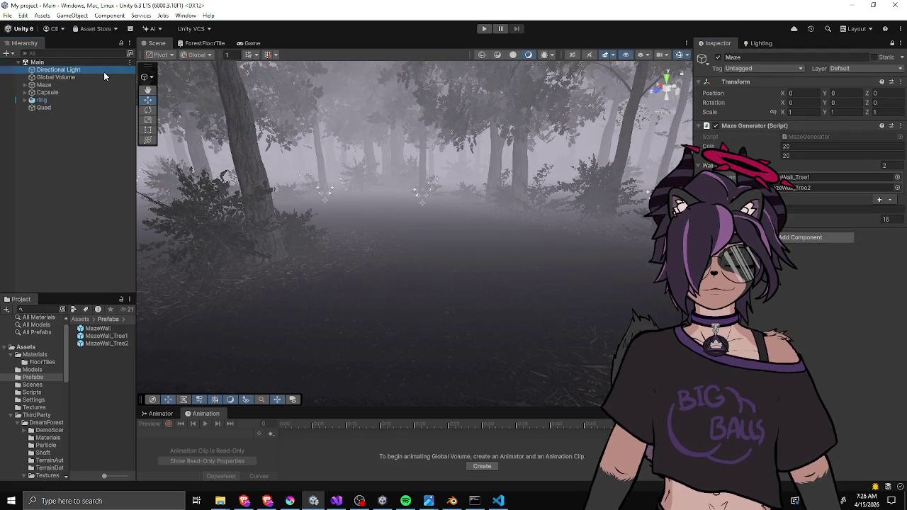
left_click(61, 79)
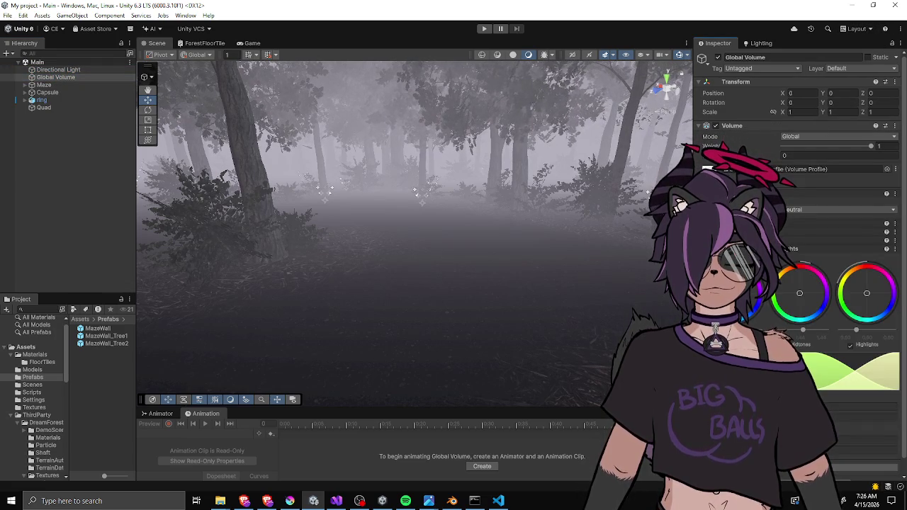
left_click_drag(694, 259, 630, 259)
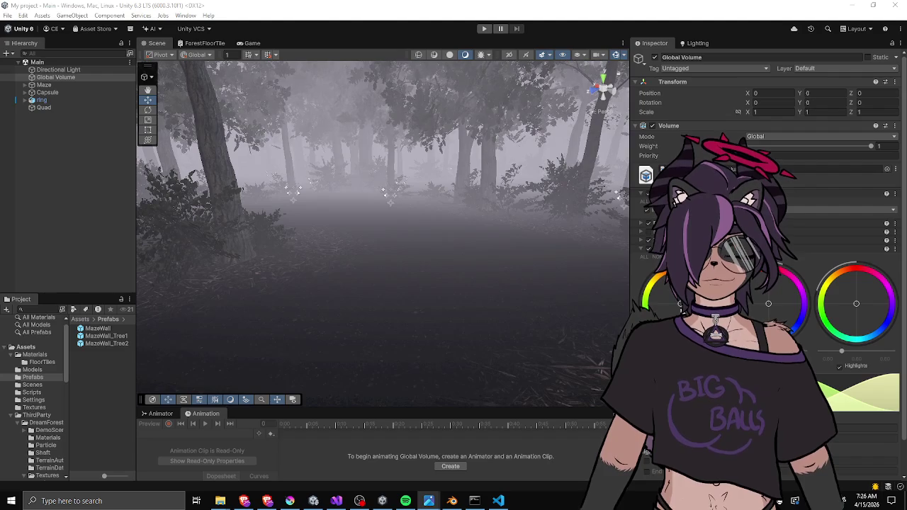
key("alt+Tab")
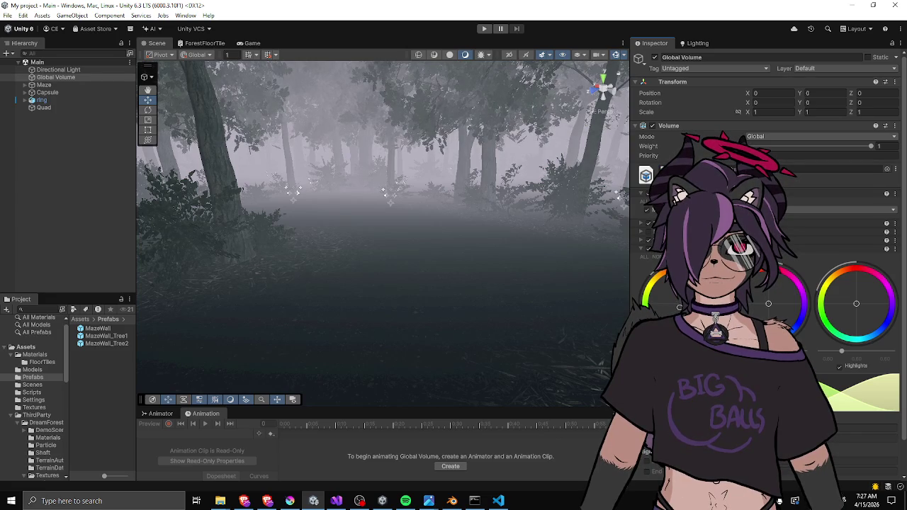
Nudge the Highlights slider right to brighten the highlights, then widen the Inspector.
left_click_drag(841, 351, 851, 355)
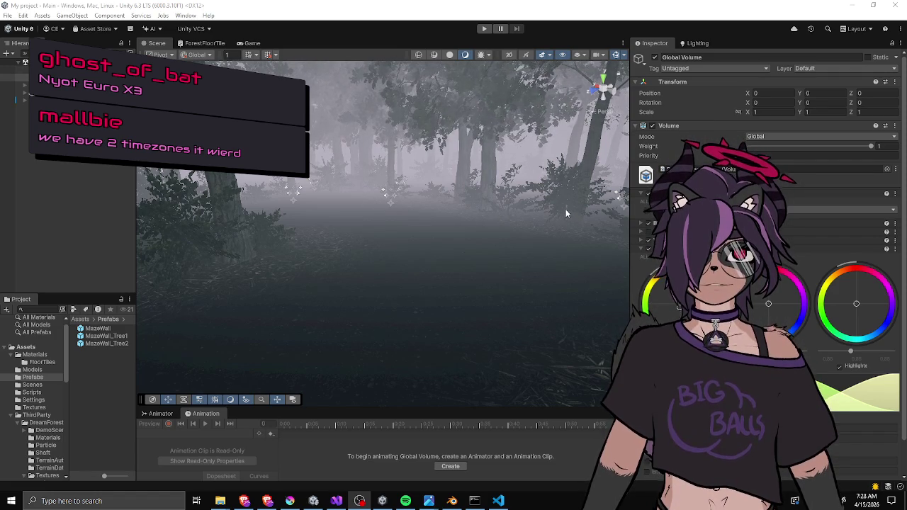
mouse_move(629, 227)
left_mouse_down()
mouse_move(644, 228)
mouse_move(609, 230)
left_mouse_up()
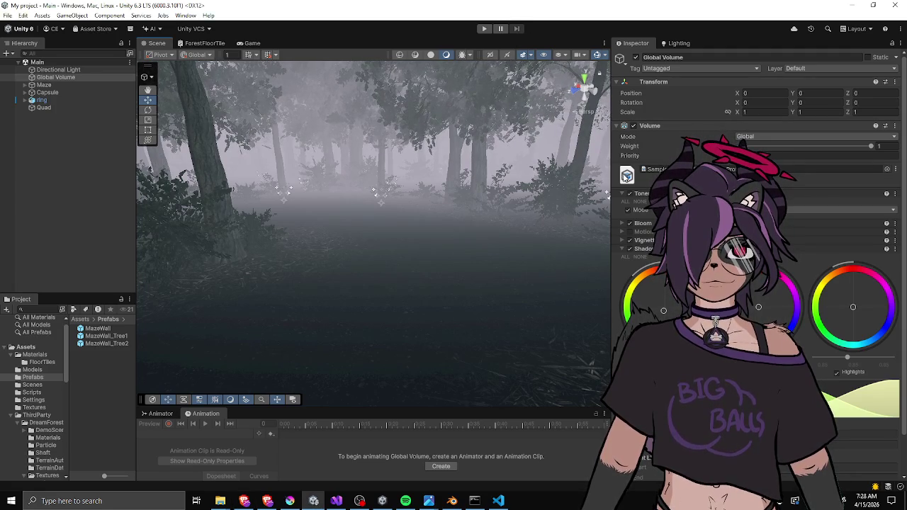
Widen the Inspector slightly and push the Highlights slider further right.
left_click_drag(607, 170, 605, 171)
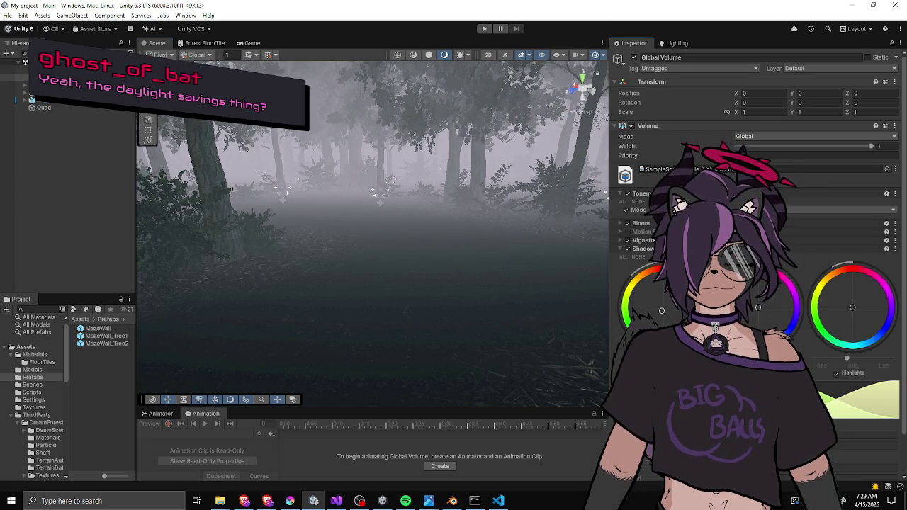
left_click(659, 311)
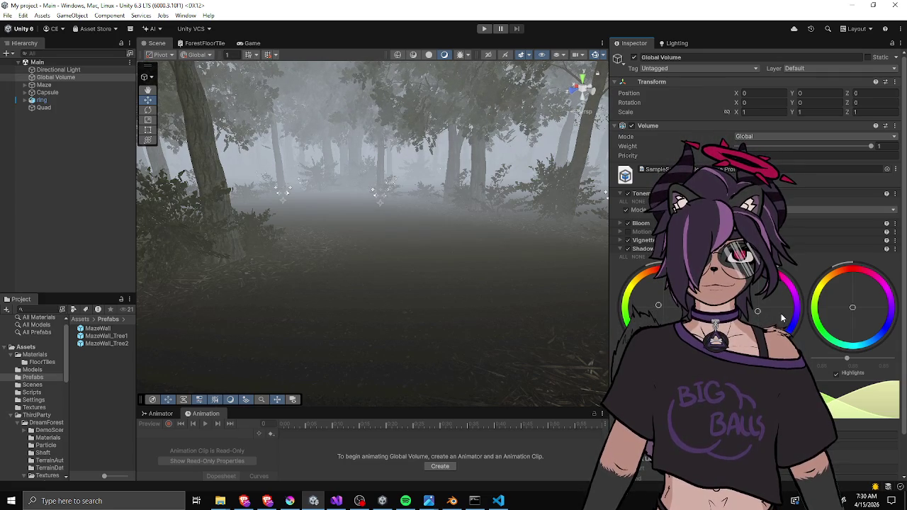
left_click(861, 358)
mouse_move(411, 191)
left_mouse_down()
mouse_move(437, 185)
mouse_move(439, 128)
left_mouse_up()
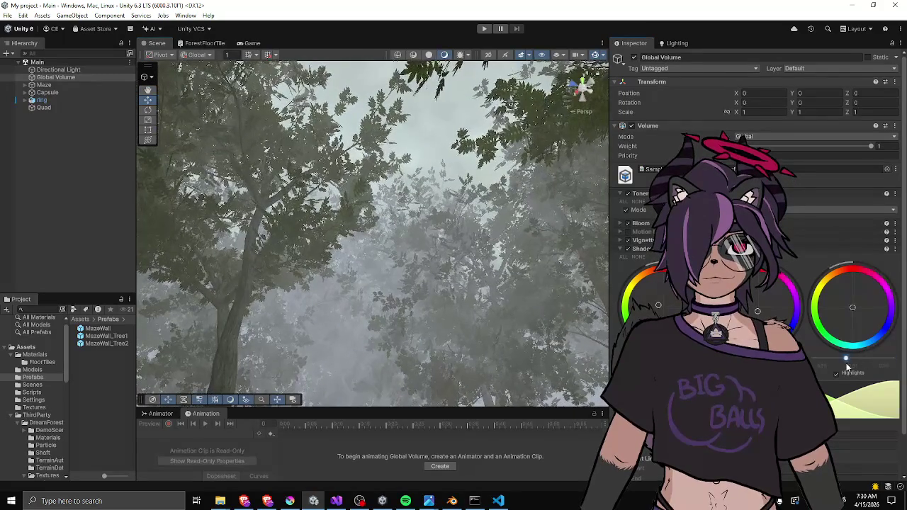
Nudge the Highlights up again, then orbit the Scene view to a new angle on the forest.
left_click_drag(848, 358, 852, 358)
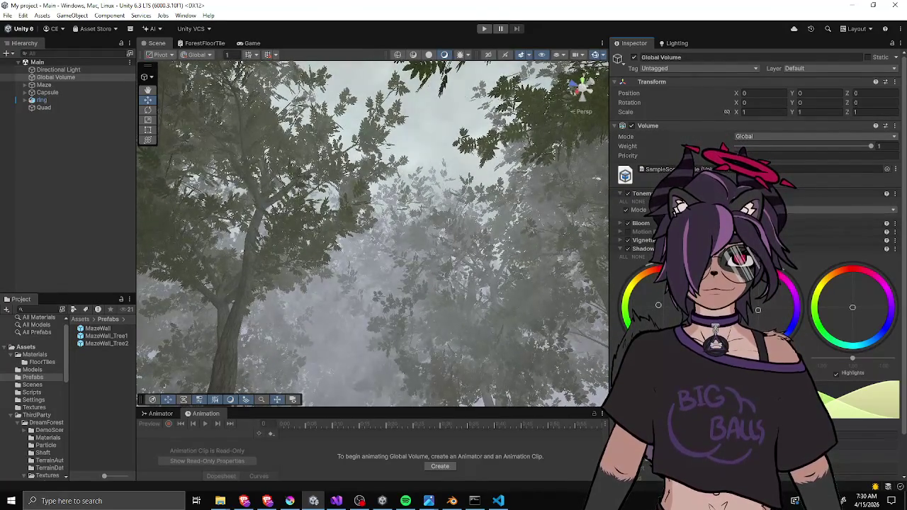
left_click_drag(496, 213, 564, 353)
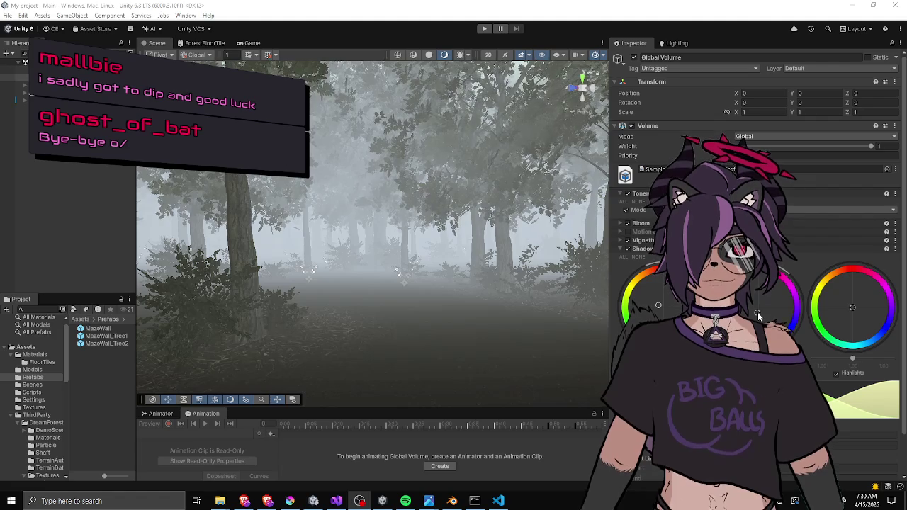
left_click(757, 312)
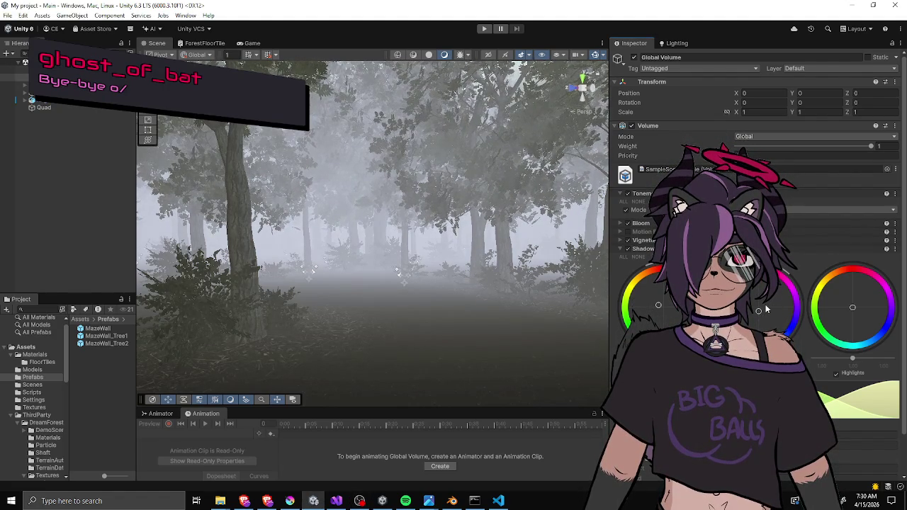
mouse_move(522, 303)
left_mouse_down()
mouse_move(314, 295)
mouse_move(322, 308)
left_mouse_up()
Dock the Game view above the Inspector beside the Scene view and resize it.
left_click(250, 44)
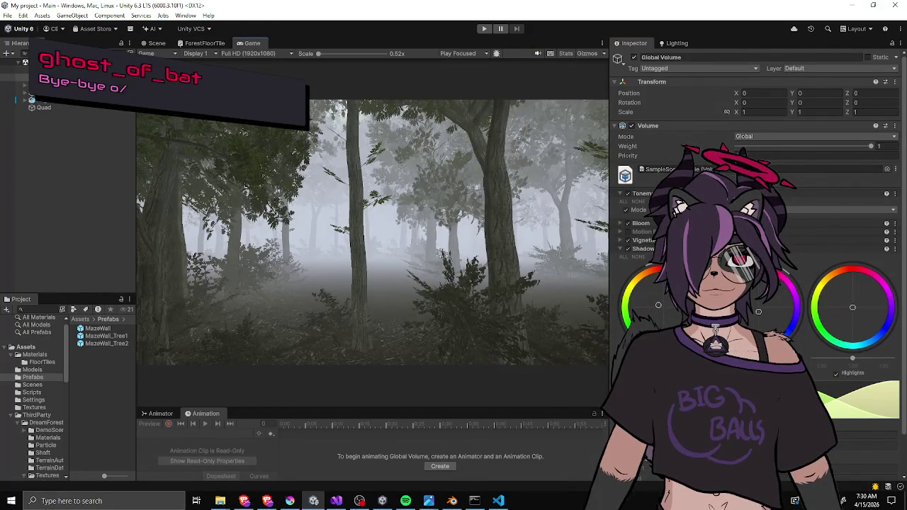
mouse_move(249, 43)
left_mouse_down()
mouse_move(752, 64)
mouse_move(639, 147)
mouse_move(374, 174)
left_mouse_up()
left_click_drag(451, 185, 452, 293)
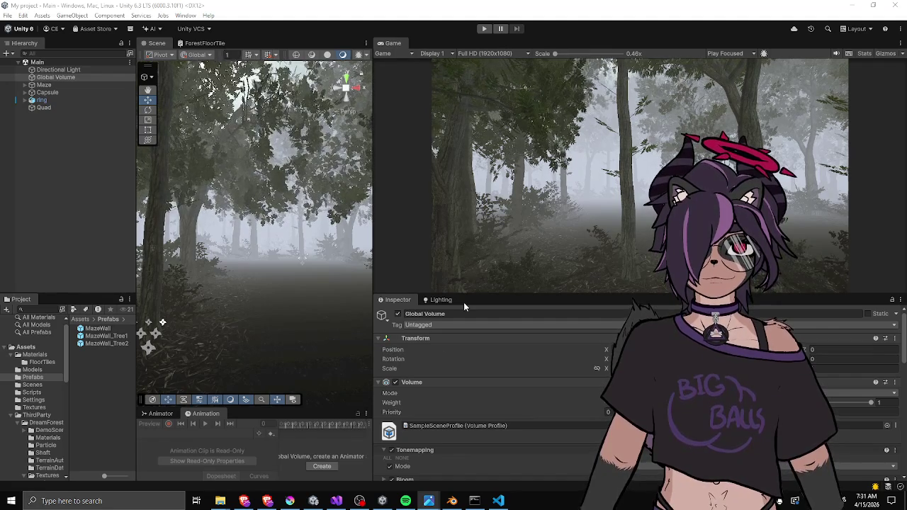
left_click_drag(464, 294, 465, 251)
scroll(441, 334, "down", 10)
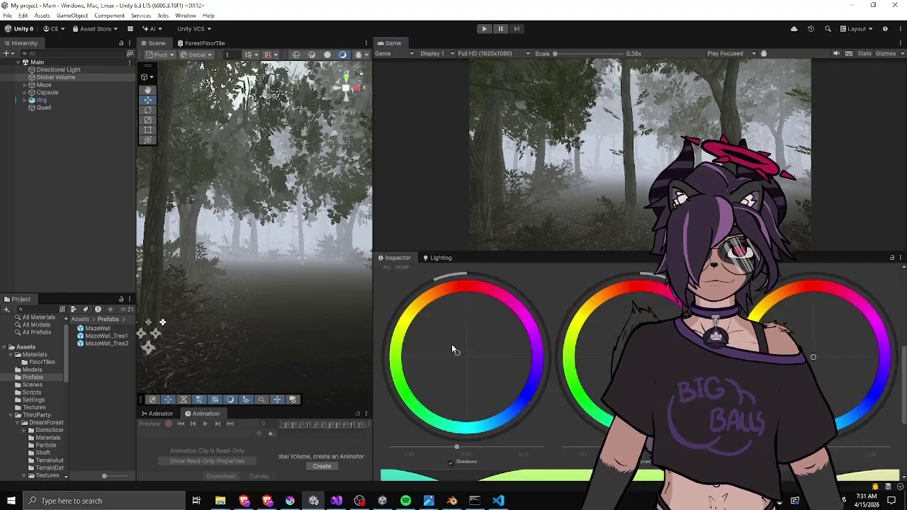
scroll(549, 419, "down", 2)
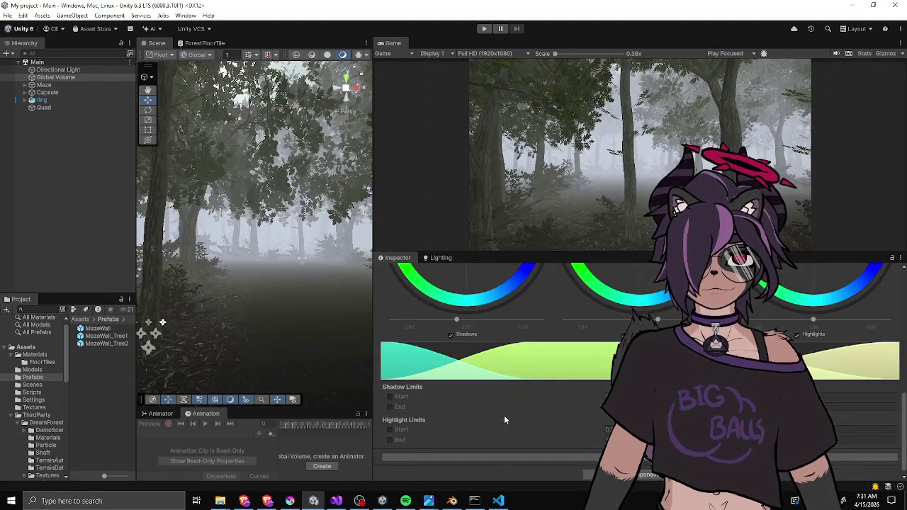
scroll(518, 413, "up", 5)
Darken the Shadows and Midtones sliders, raise Highlights, and slightly tint the shadows teal.
mouse_move(456, 473)
left_mouse_down()
mouse_move(425, 478)
mouse_move(439, 479)
left_mouse_up()
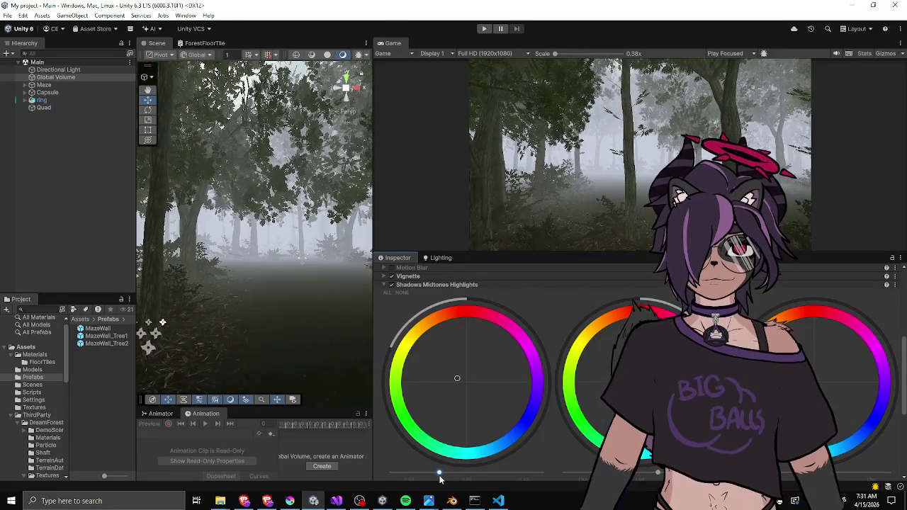
left_click_drag(787, 466, 834, 468)
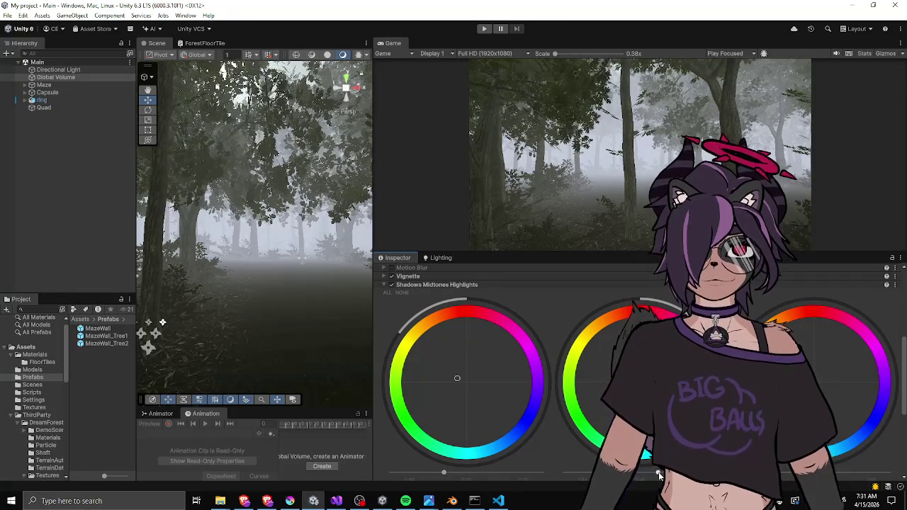
mouse_move(655, 476)
left_mouse_down()
mouse_move(641, 473)
mouse_move(663, 473)
left_mouse_up()
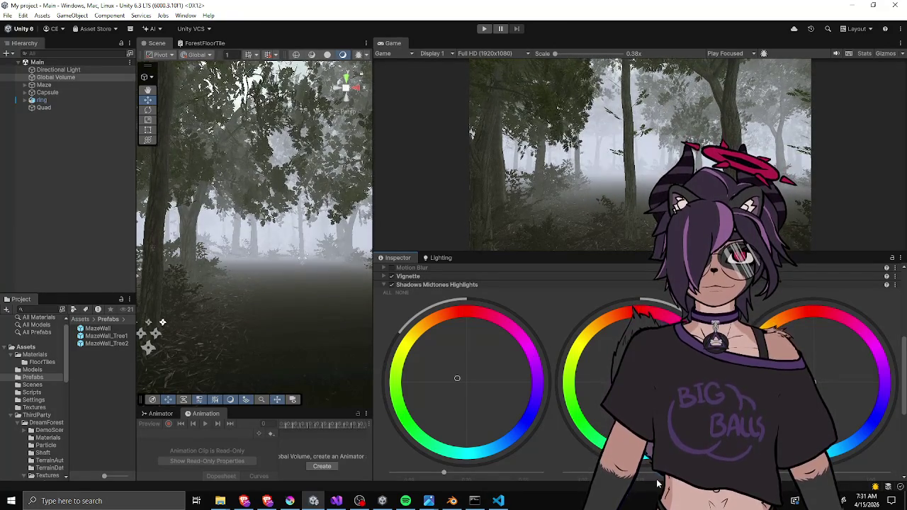
left_click_drag(660, 483, 659, 484)
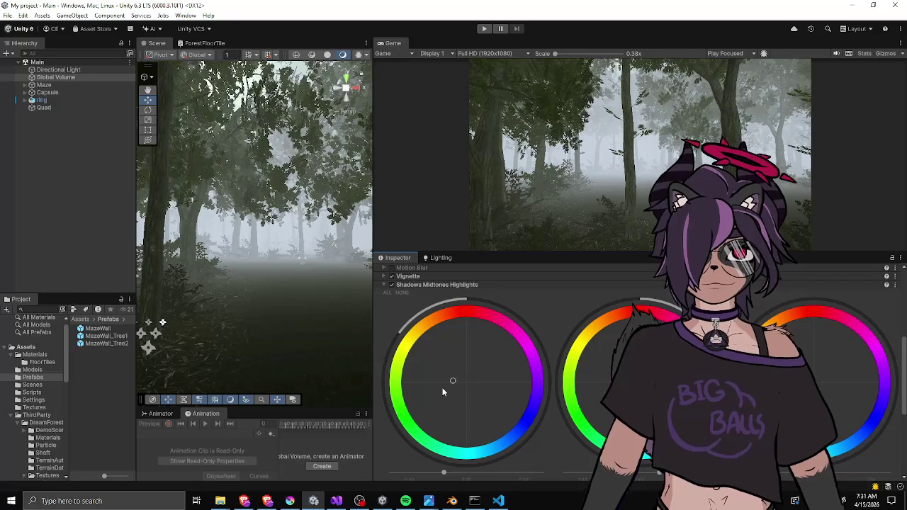
left_click_drag(465, 383, 465, 382)
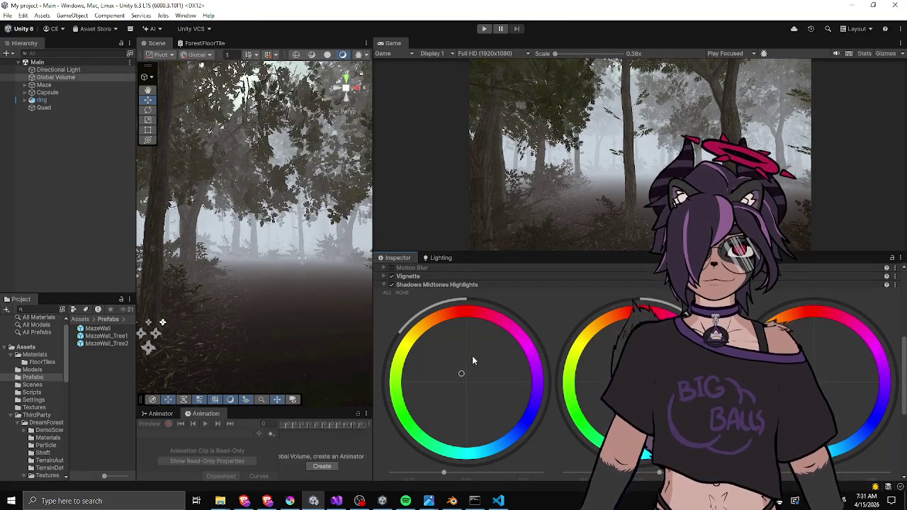
left_click_drag(469, 352, 477, 379)
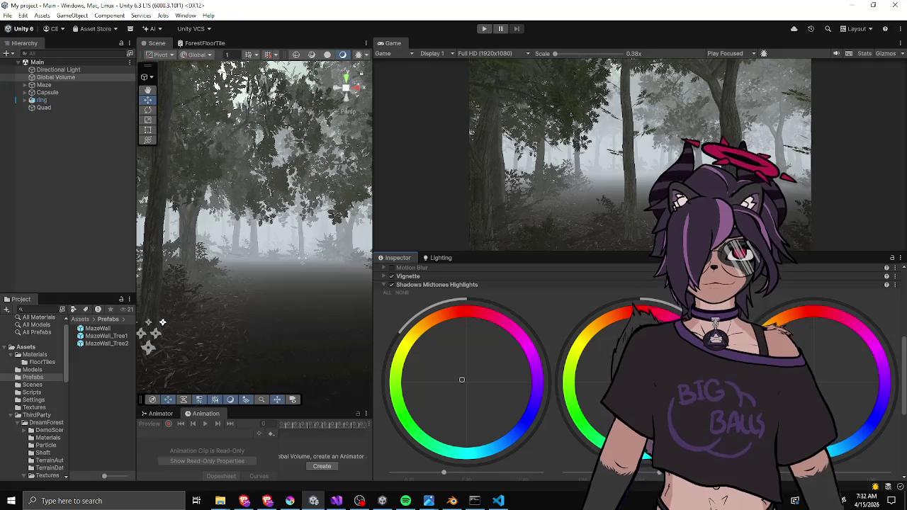
left_click_drag(659, 475, 646, 479)
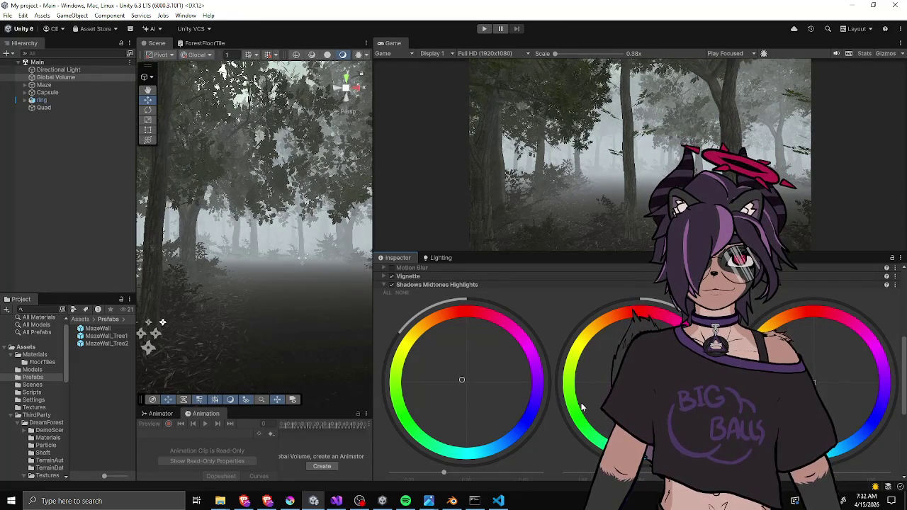
left_click_drag(268, 238, 283, 187)
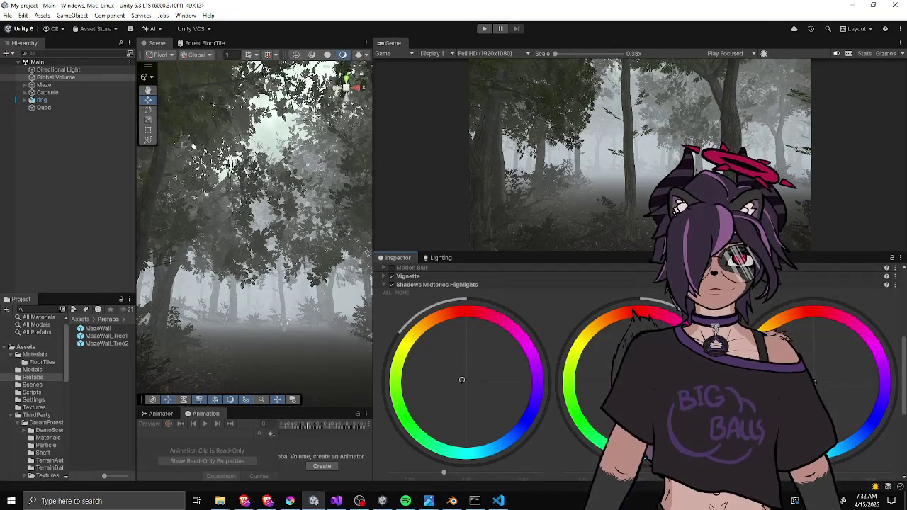
Change the Lighting window's Fog Color to a lighter green, then return to the Inspector.
left_click(443, 259)
scroll(567, 336, "down", 8)
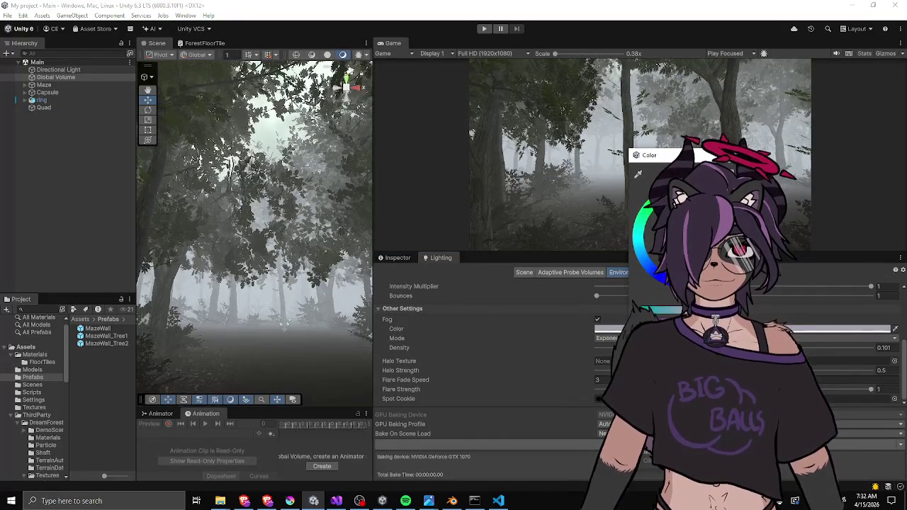
left_click(653, 232)
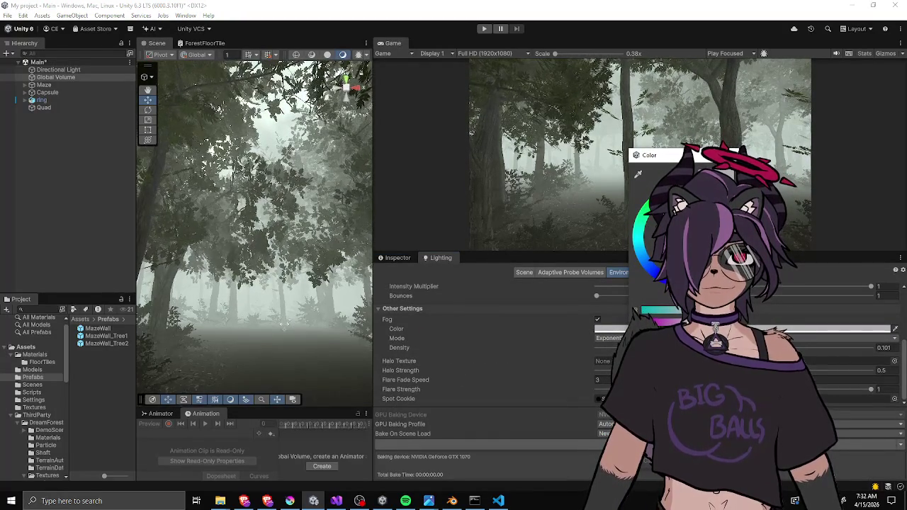
key("Escape")
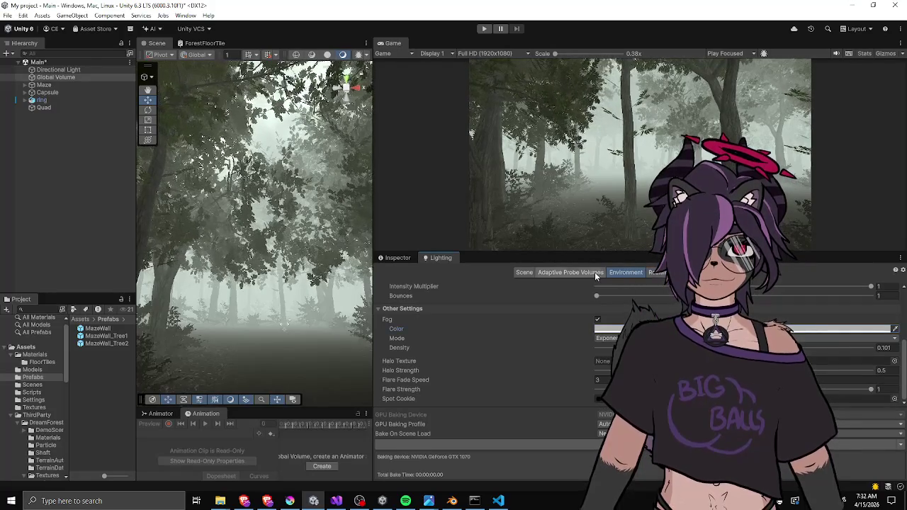
left_click(397, 259)
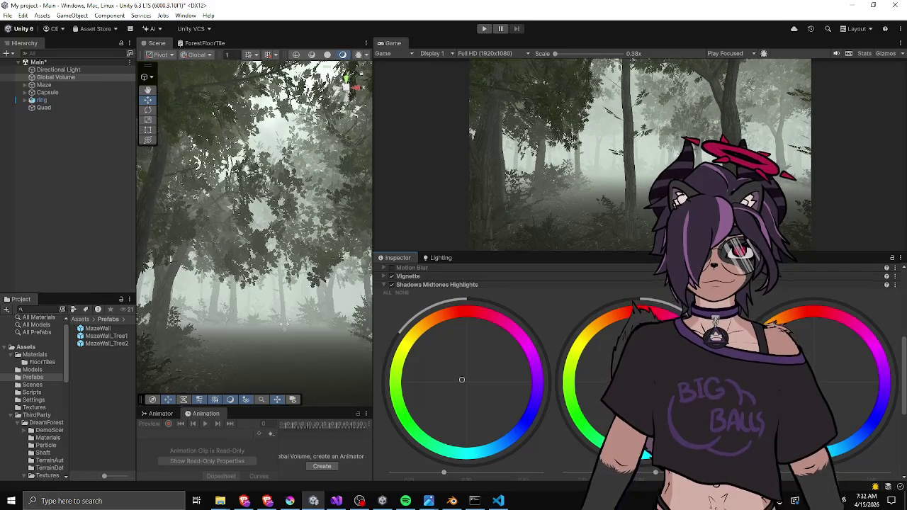
Try several hues on the Shadows colour wheel while shrinking the Game view slightly.
mouse_move(461, 379)
left_mouse_down()
mouse_move(452, 367)
mouse_move(430, 370)
mouse_move(454, 381)
left_mouse_up()
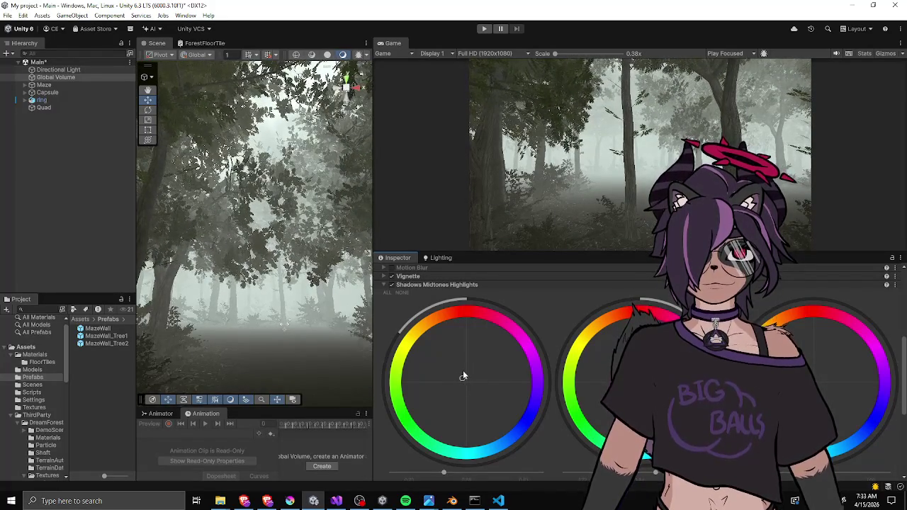
left_click_drag(470, 374, 471, 378)
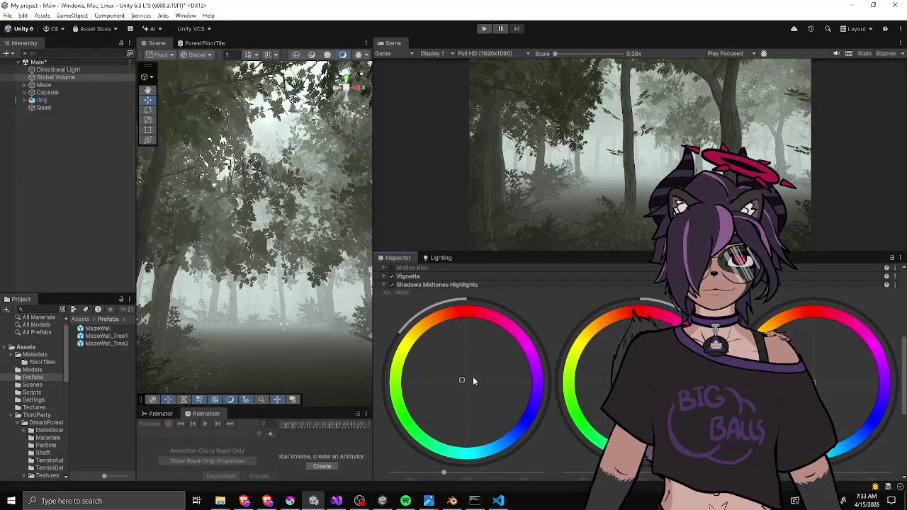
left_click_drag(495, 252, 493, 236)
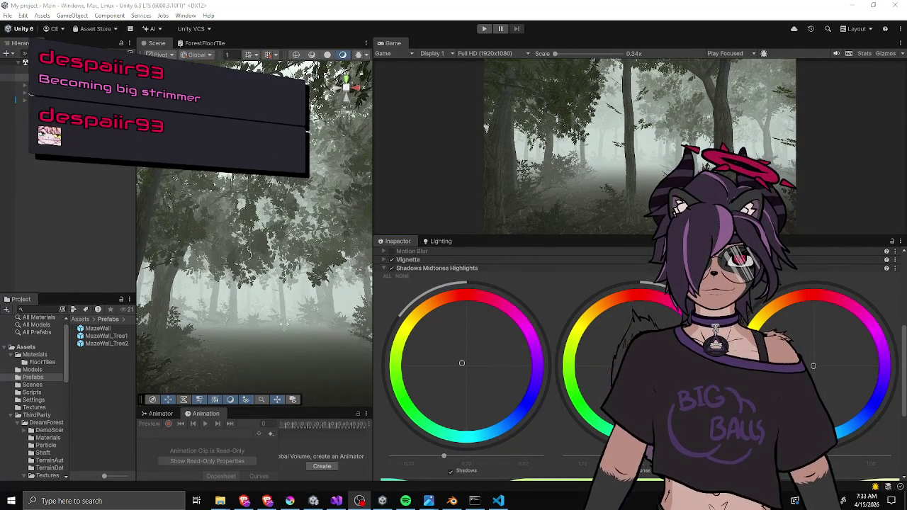
key("alt+Tab")
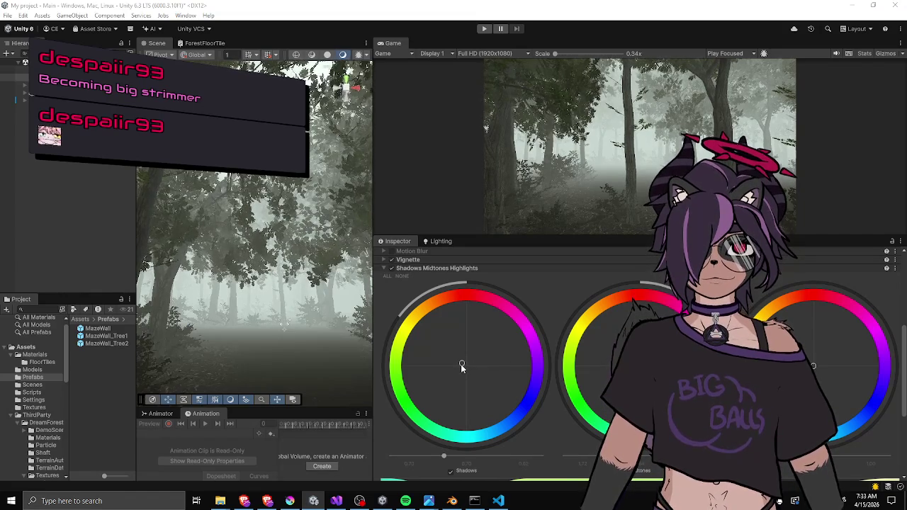
left_click_drag(457, 364, 460, 369)
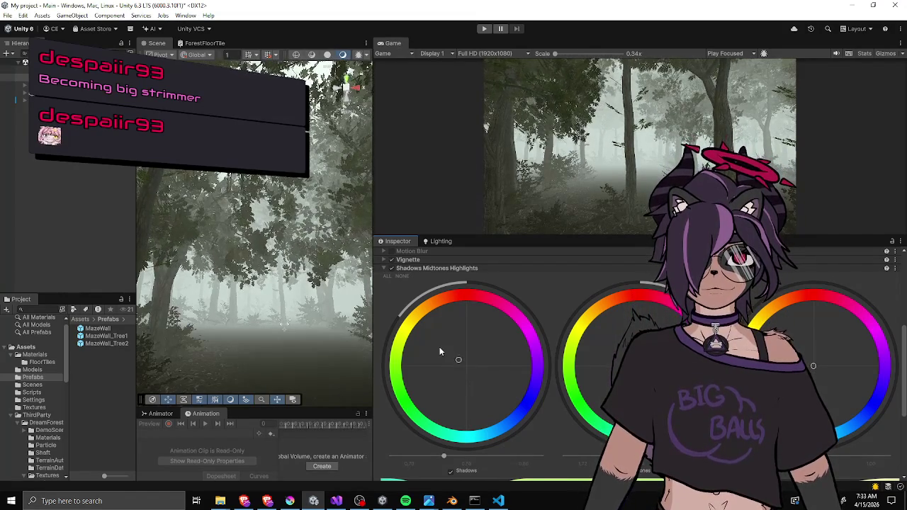
mouse_move(438, 330)
left_mouse_down()
mouse_move(427, 324)
mouse_move(430, 310)
left_mouse_up()
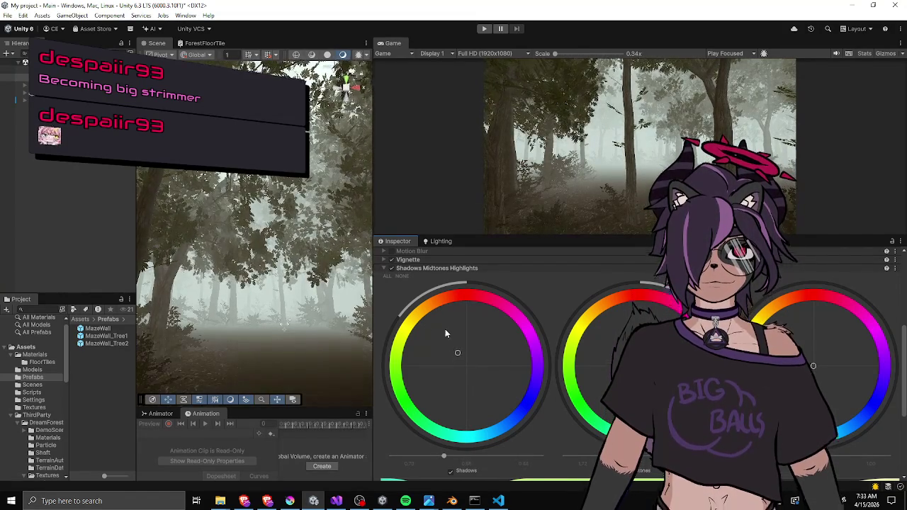
Reset the Shadows wheel to neutral, then add back a slight tint.
double_click(466, 367)
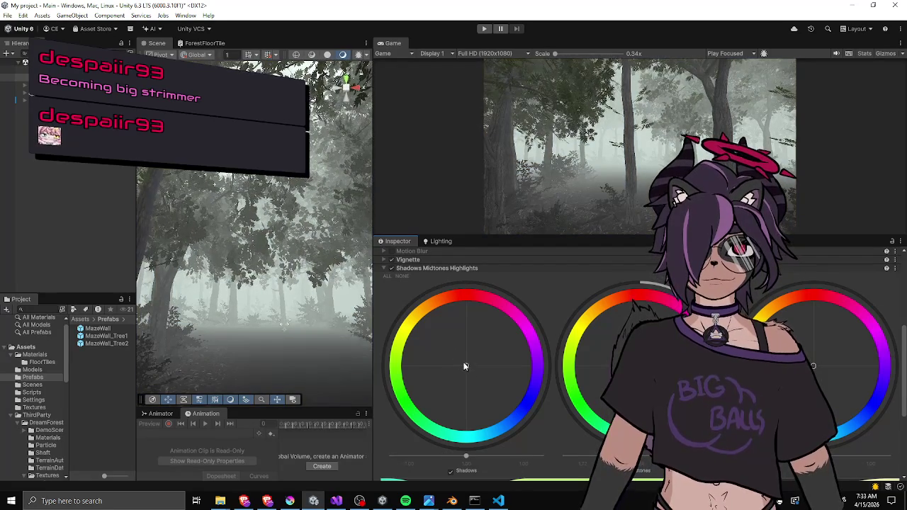
left_click_drag(451, 363, 457, 350)
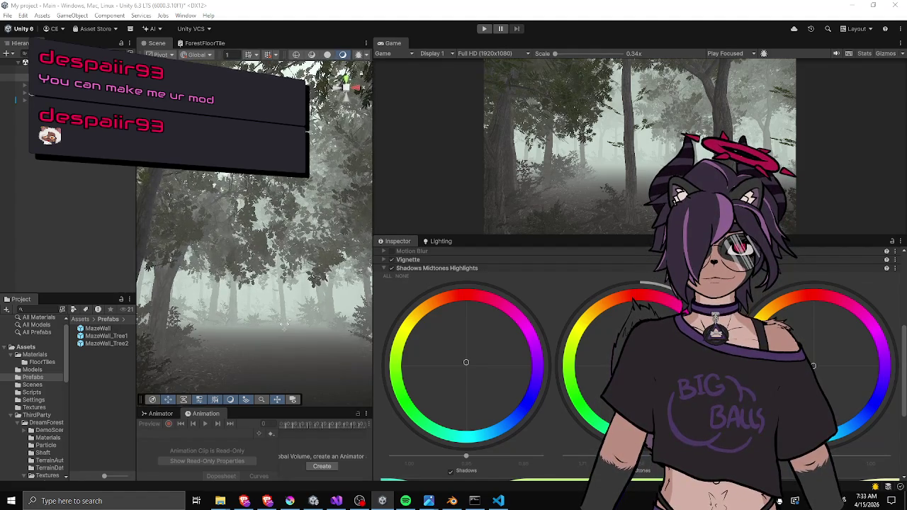
left_click_drag(586, 236, 588, 246)
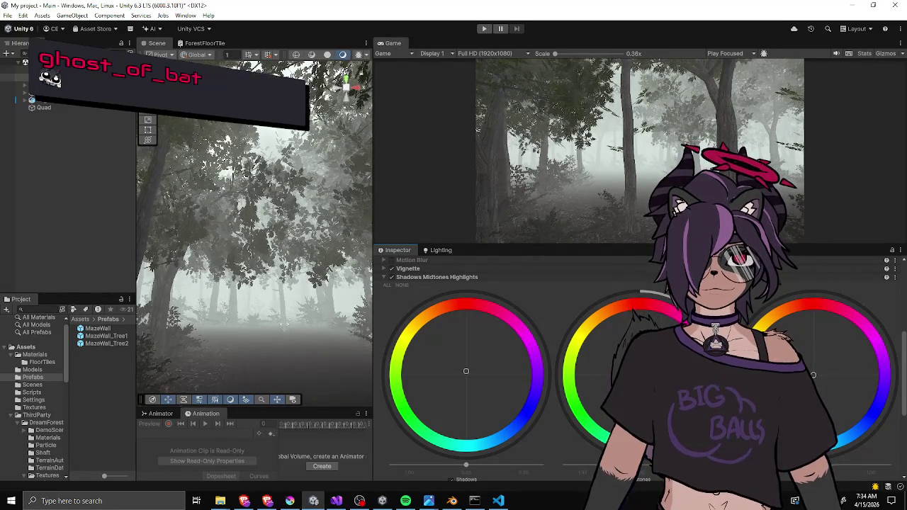
mouse_move(292, 256)
left_mouse_down()
mouse_move(287, 286)
mouse_move(78, 292)
mouse_move(340, 274)
left_mouse_up()
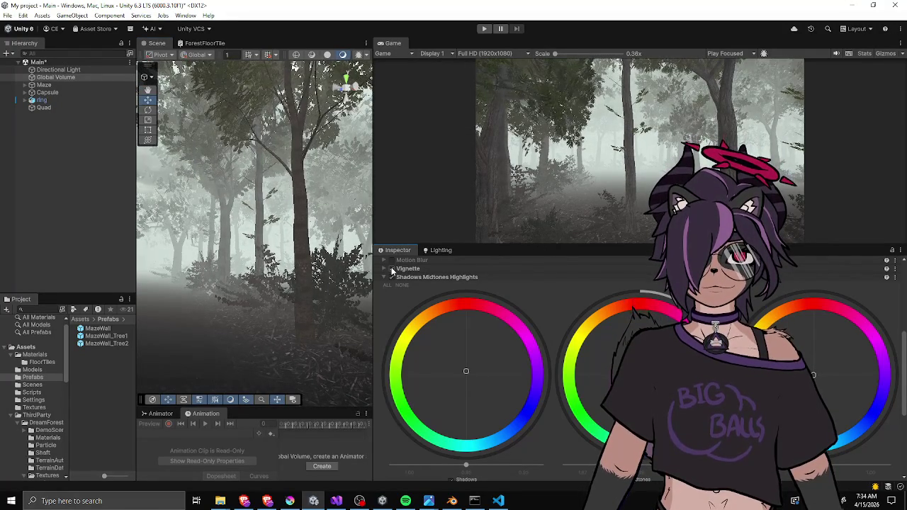
scroll(392, 313, "up", 3)
Turn off Bloom and set Tonemapping to ACES after comparing None and Neutral.
left_click(391, 302)
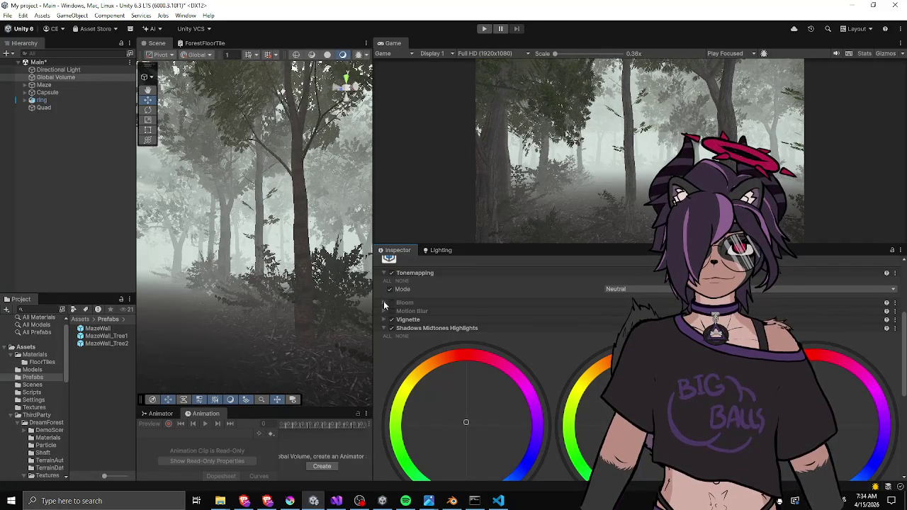
left_click(383, 303)
left_click(616, 288)
left_click(617, 310)
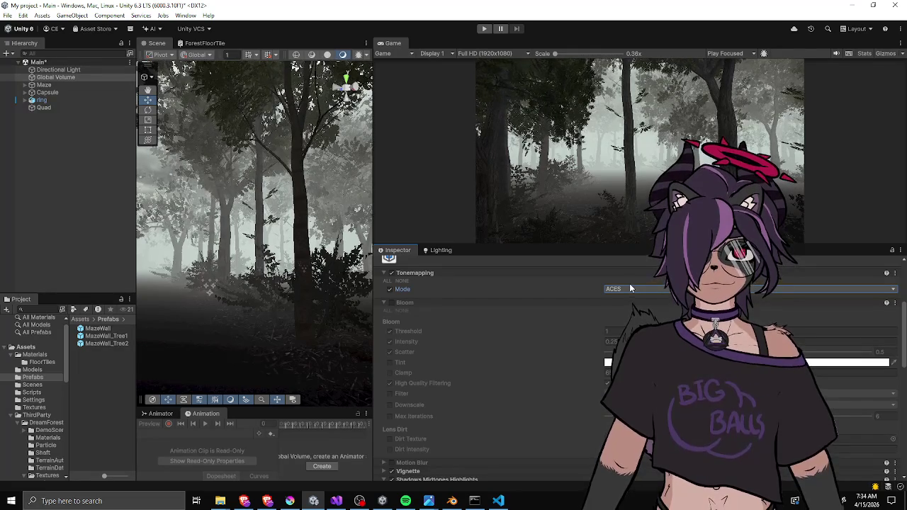
left_click(630, 289)
left_click(629, 300)
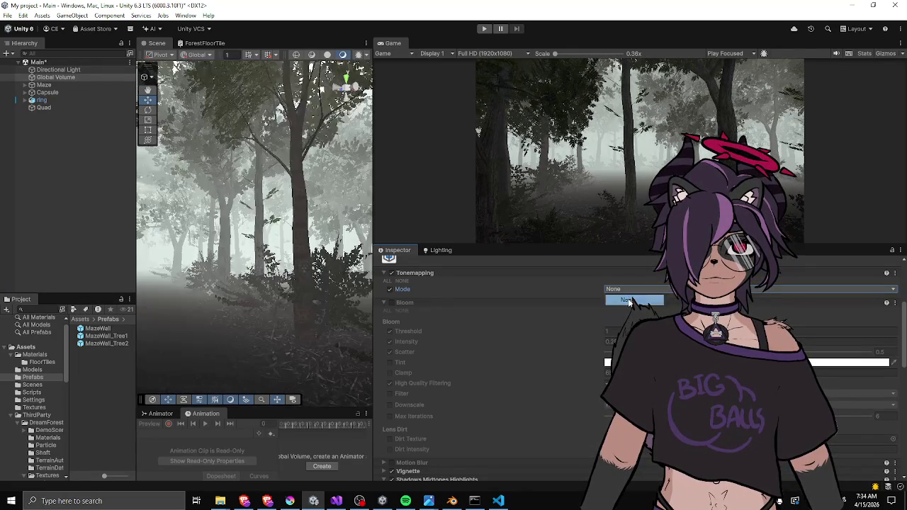
left_click(630, 288)
left_click(629, 306)
left_click(635, 288)
left_click(616, 311)
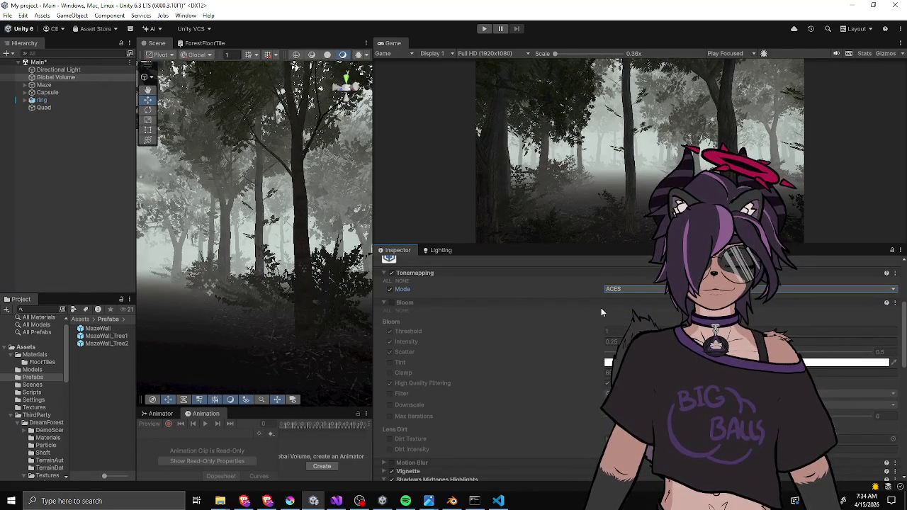
Resize the Game view and raise the Shadows intensity slider.
left_click_drag(585, 249, 567, 352)
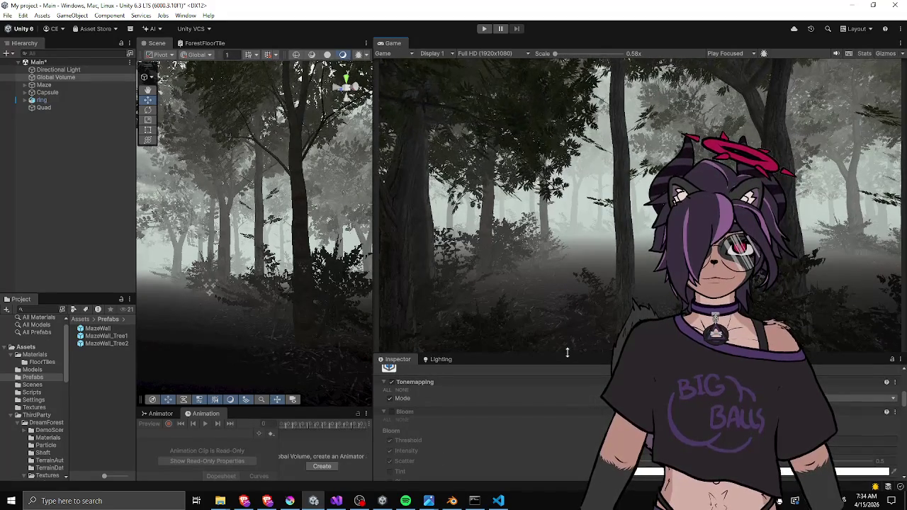
left_click_drag(567, 352, 561, 249)
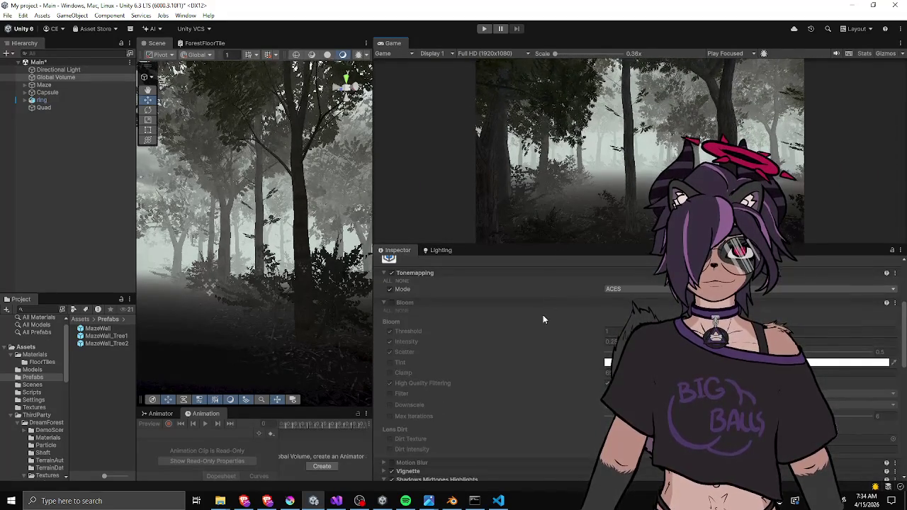
scroll(543, 315, "down", 5)
left_click_drag(467, 438, 476, 439)
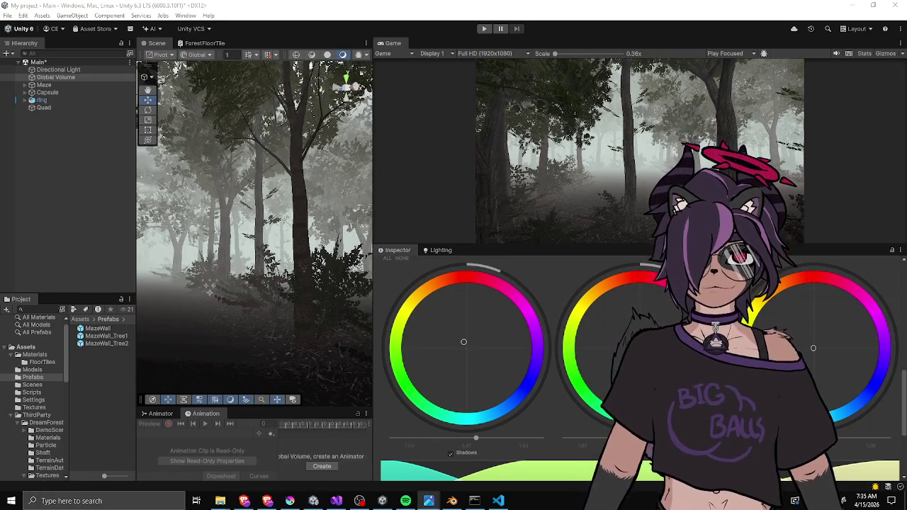
Raise the Shadows intensity further and nudge its tint slightly off-centre.
left_click_drag(453, 244, 450, 328)
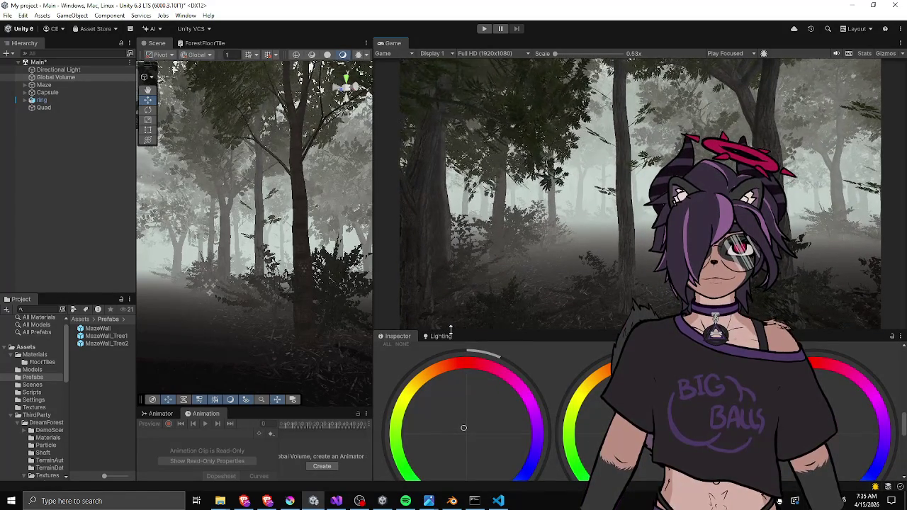
left_click_drag(448, 289, 450, 260)
mouse_move(482, 448)
left_mouse_down()
mouse_move(490, 452)
mouse_move(480, 457)
mouse_move(512, 451)
mouse_move(486, 460)
left_mouse_up()
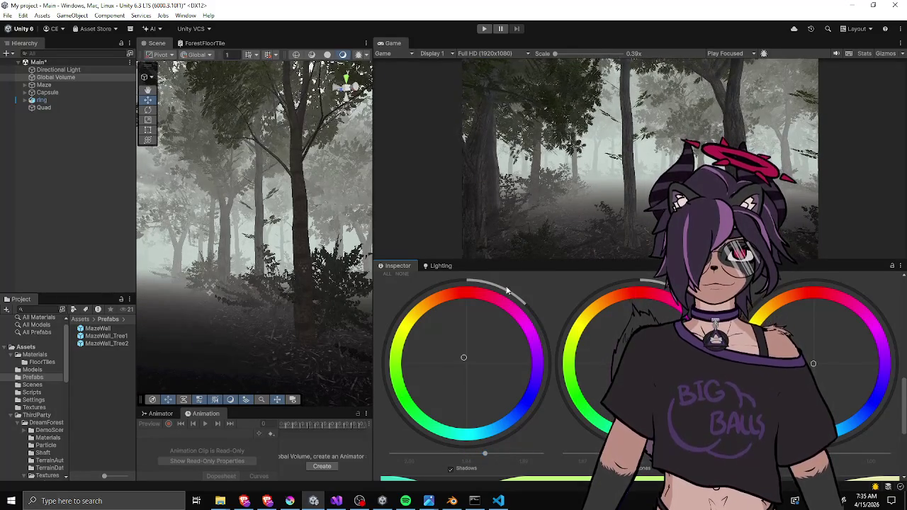
left_click_drag(507, 261, 494, 347)
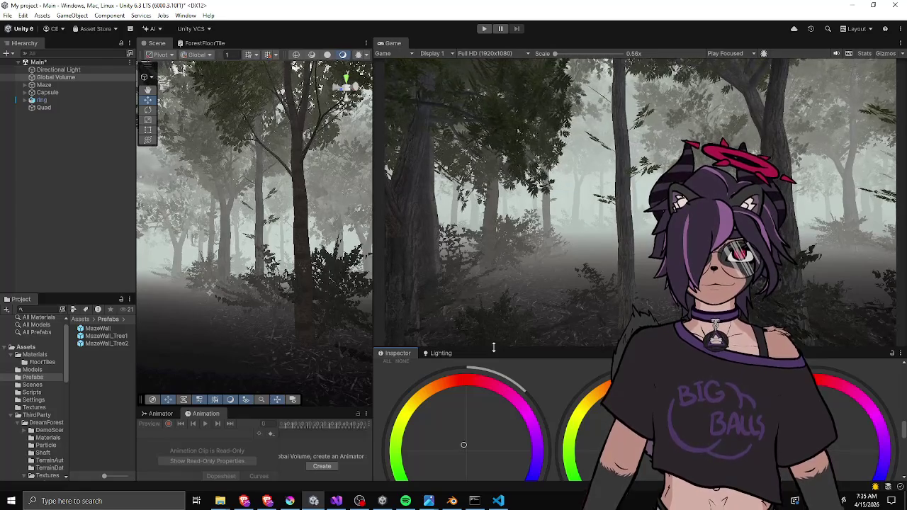
left_click_drag(494, 347, 493, 224)
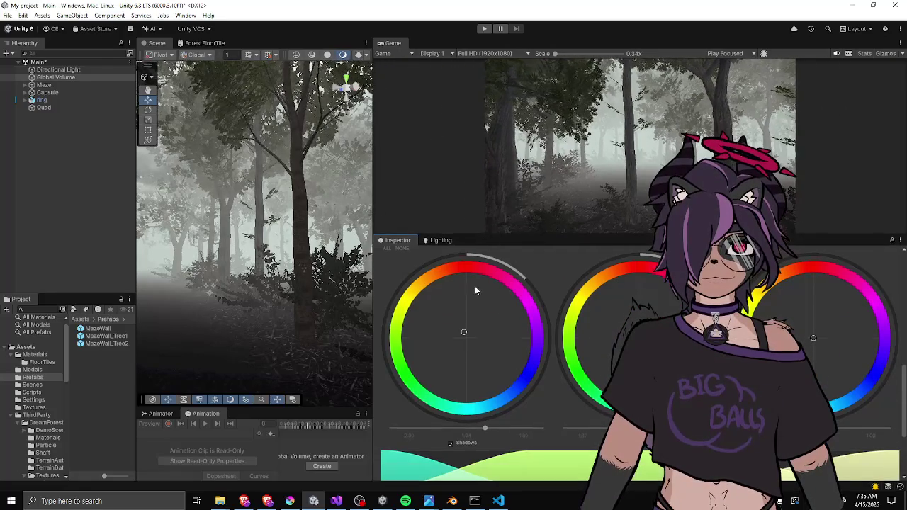
mouse_move(457, 335)
left_mouse_down()
mouse_move(429, 323)
mouse_move(460, 308)
left_mouse_up()
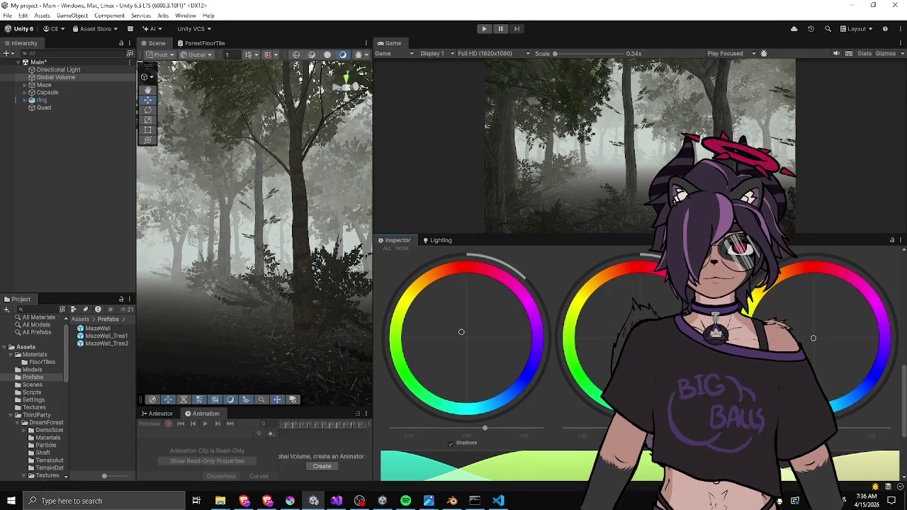
left_click_drag(477, 233, 474, 305)
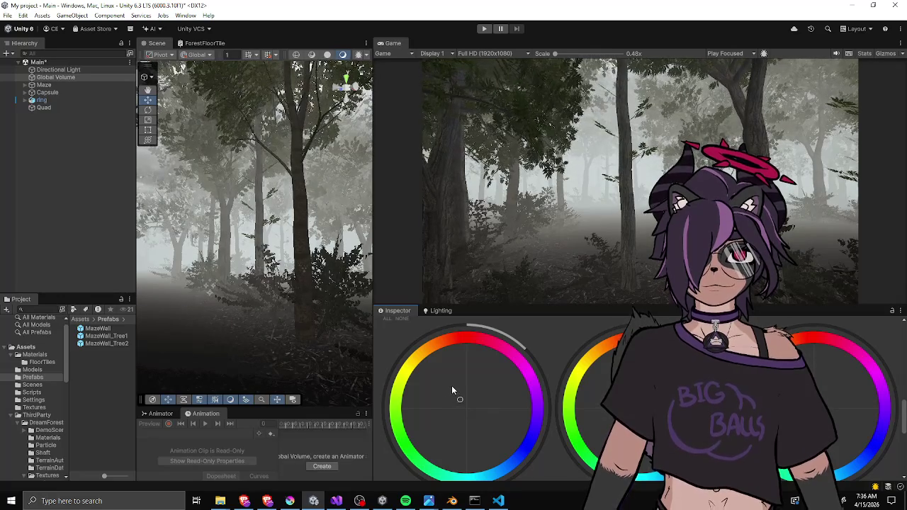
scroll(408, 371, "up", 3)
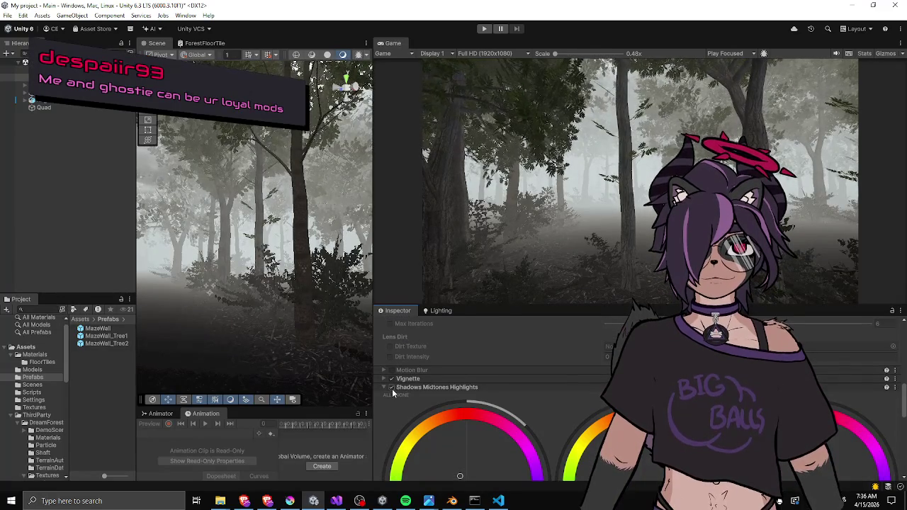
Toggle Shadows Midtones Highlights on and off repeatedly to compare the forest with and without grading.
left_click(392, 388)
left_click(392, 388)
left_click(392, 388)
left_click(392, 388)
left_click(392, 388)
left_click(392, 388)
left_click(392, 388)
left_click(392, 388)
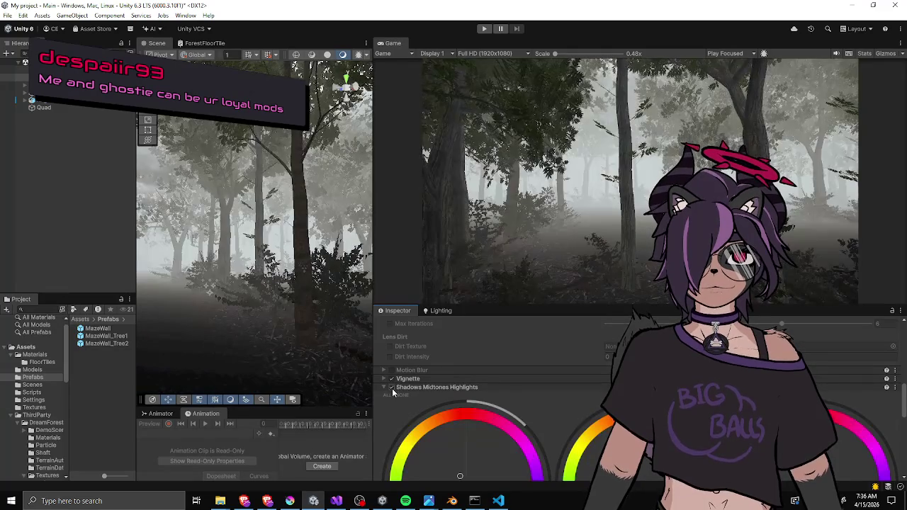
left_click(392, 388)
scroll(393, 383, "up", 10)
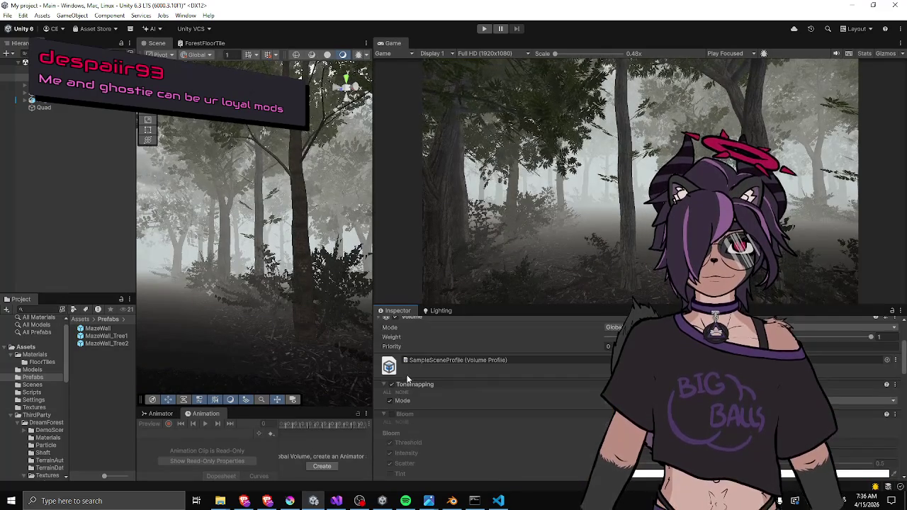
scroll(473, 419, "down", 10)
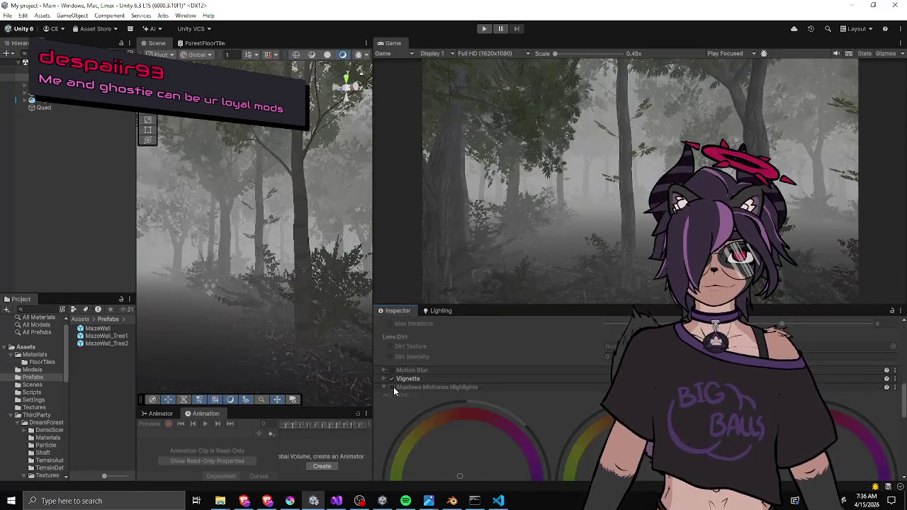
left_click(393, 387)
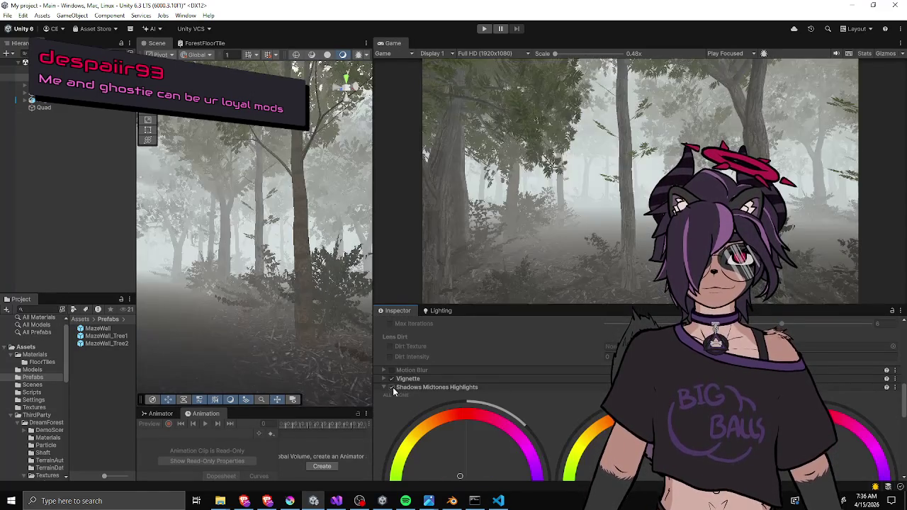
left_click(393, 387)
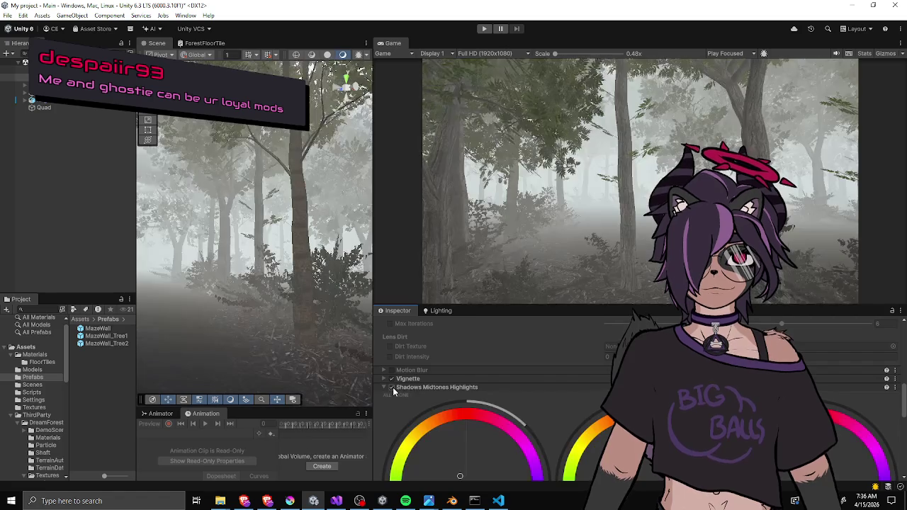
scroll(517, 379, "up", 10)
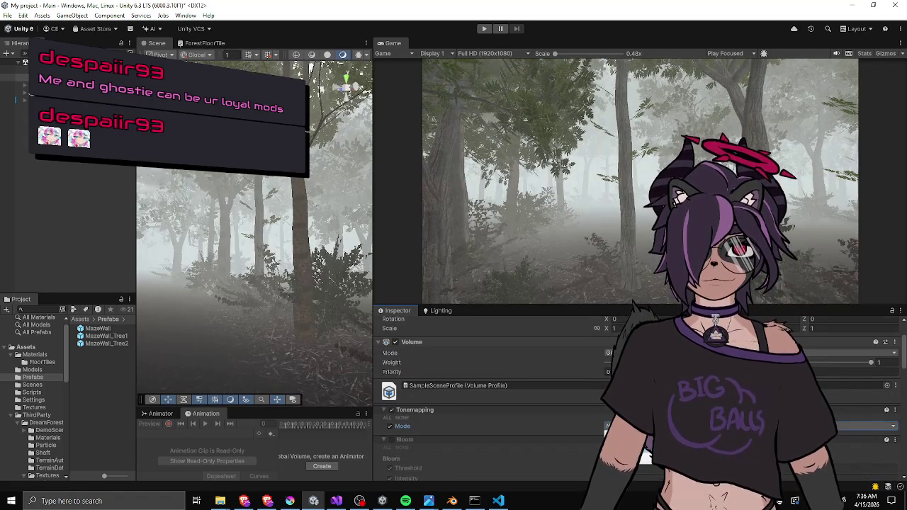
left_click(607, 426)
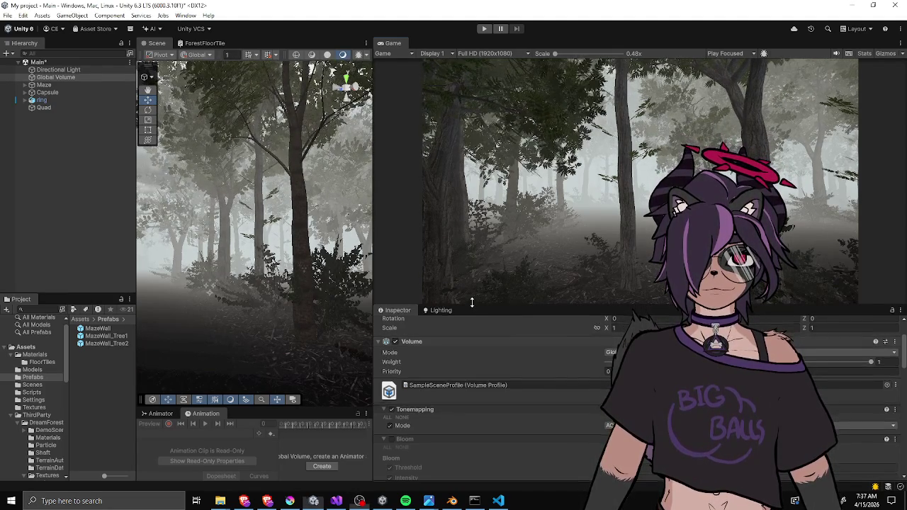
Tint the Shadows wheel slightly off-centre and toggle the Shadows adjustment to compare.
left_click_drag(470, 306, 468, 261)
scroll(466, 354, "down", 10)
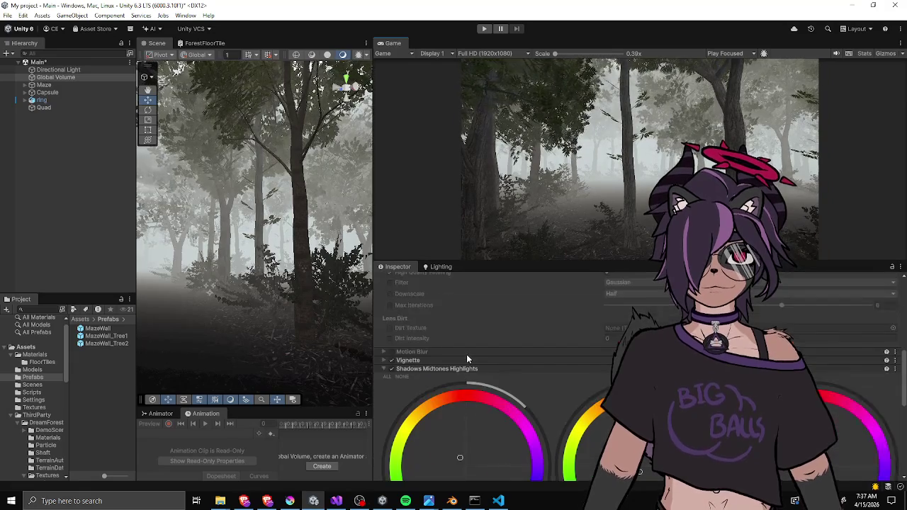
left_click_drag(459, 383, 444, 368)
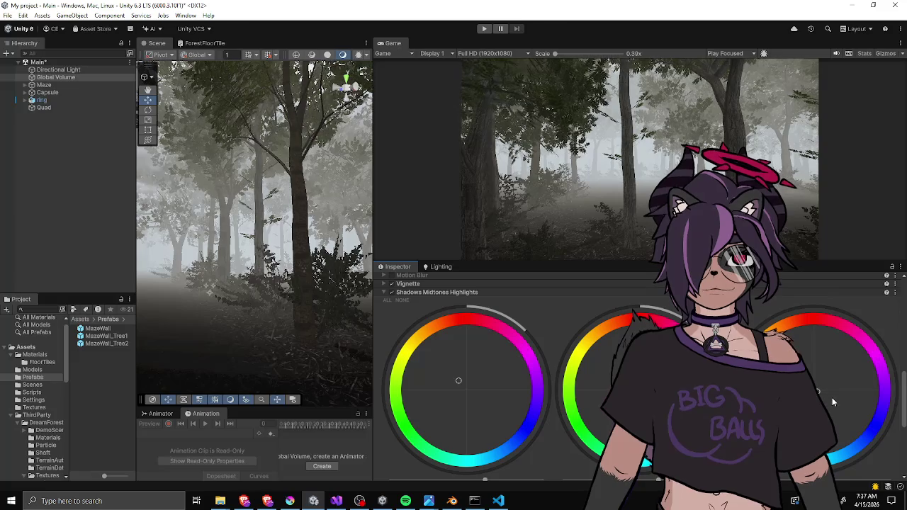
left_click_drag(716, 263, 716, 227)
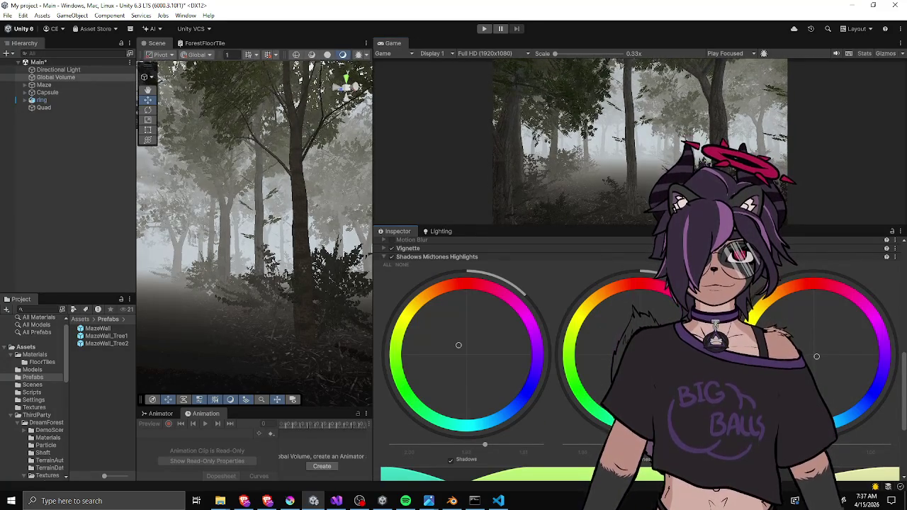
left_click(450, 460)
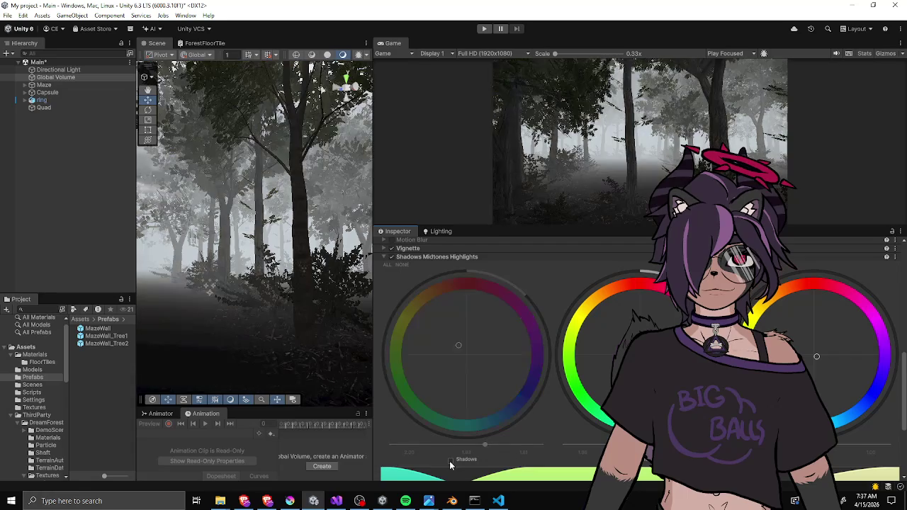
left_click(450, 460)
left_click(450, 460)
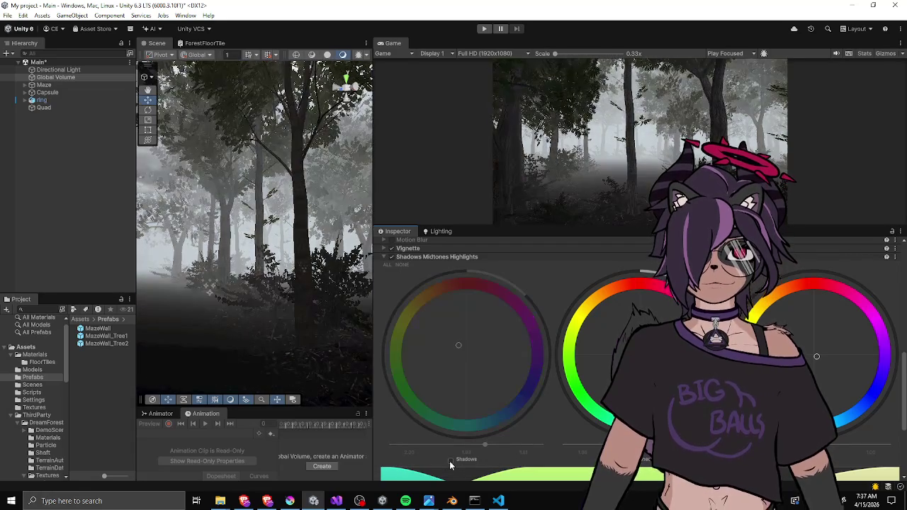
left_click(450, 460)
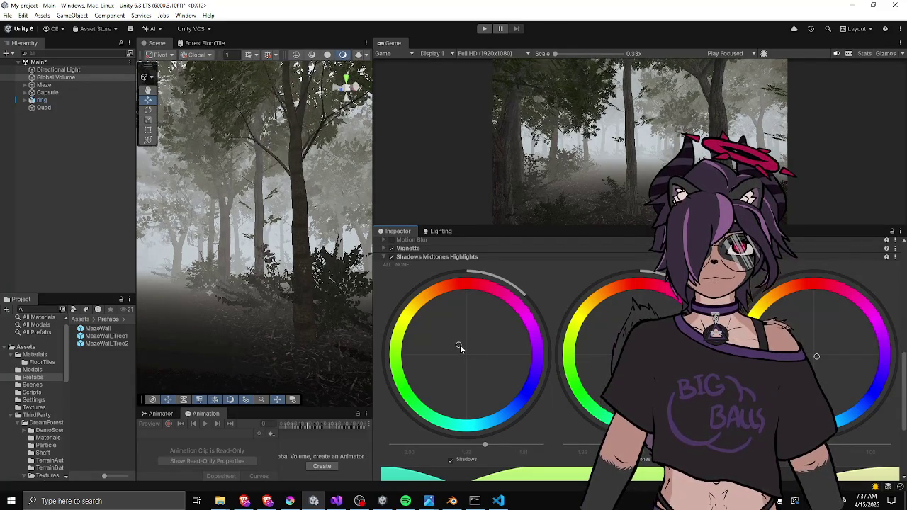
Enlarge the Game view and bring up the misty jungle reference photo beside it.
mouse_move(480, 228)
left_mouse_down()
mouse_move(480, 298)
mouse_move(481, 266)
left_mouse_up()
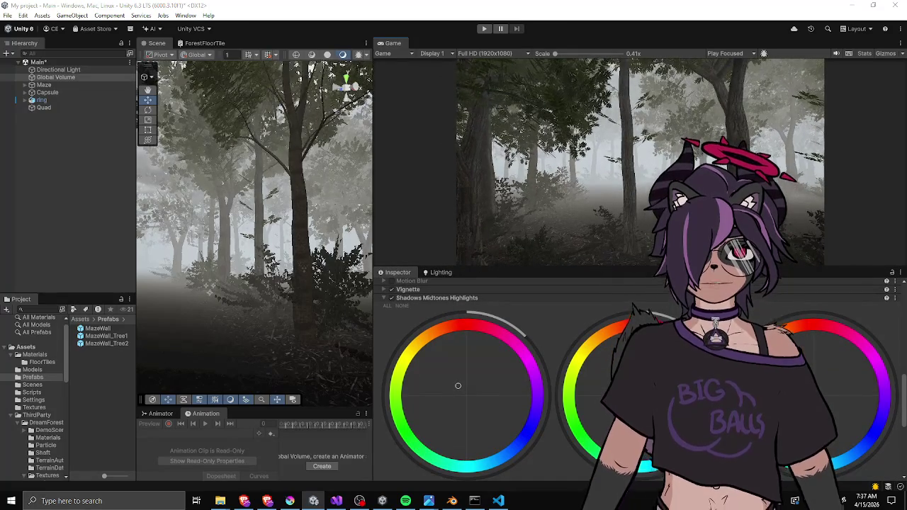
key("alt+Tab")
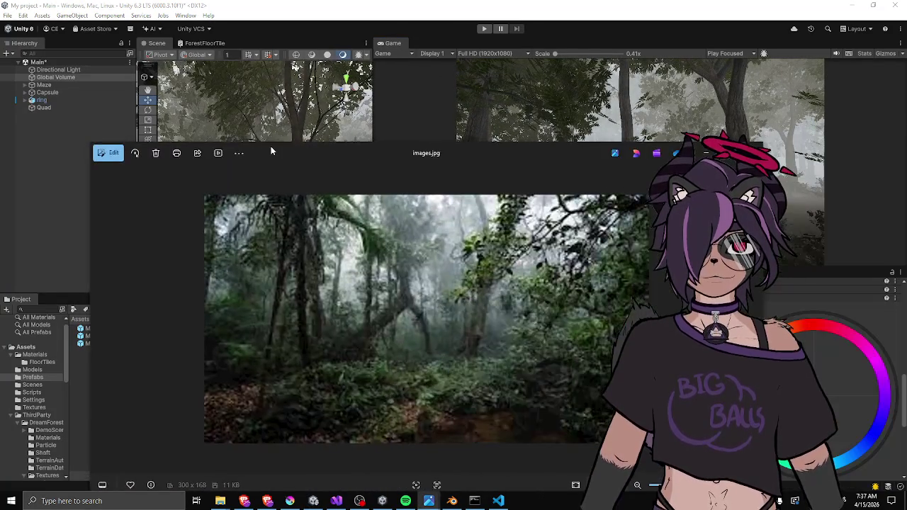
mouse_move(271, 146)
left_mouse_down()
mouse_move(56, 145)
mouse_move(121, 137)
mouse_move(71, 144)
left_mouse_up()
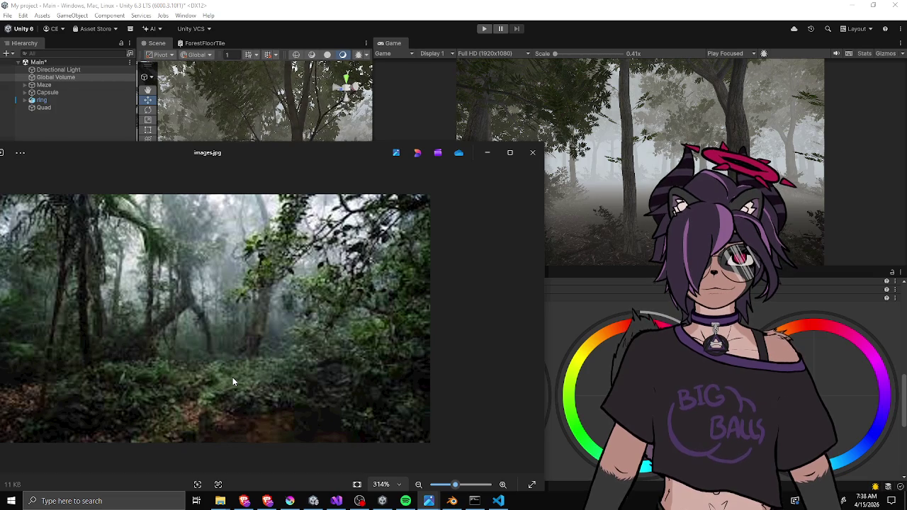
Close the images.jpg reference photo with Alt+F4 to return to Unity.
key("alt+F4")
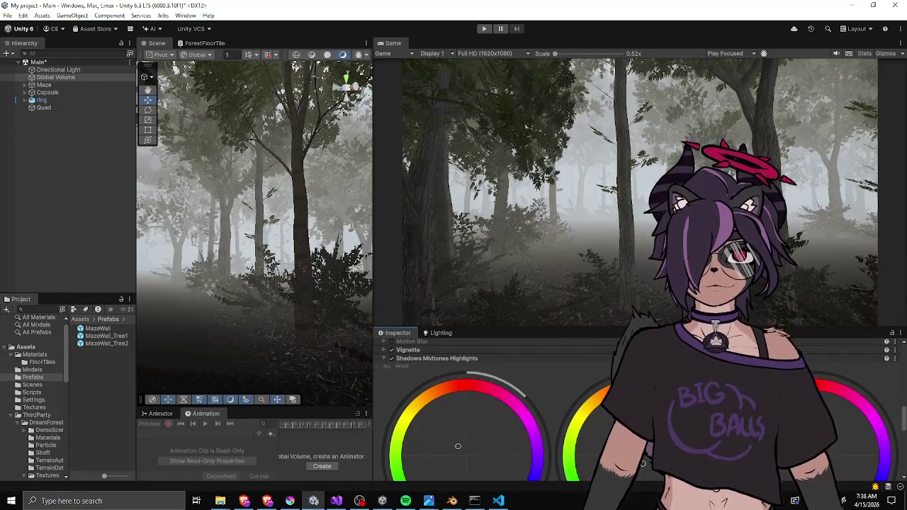
Open the Lighting environment settings and toggle fog off and back on to compare.
left_click(58, 70)
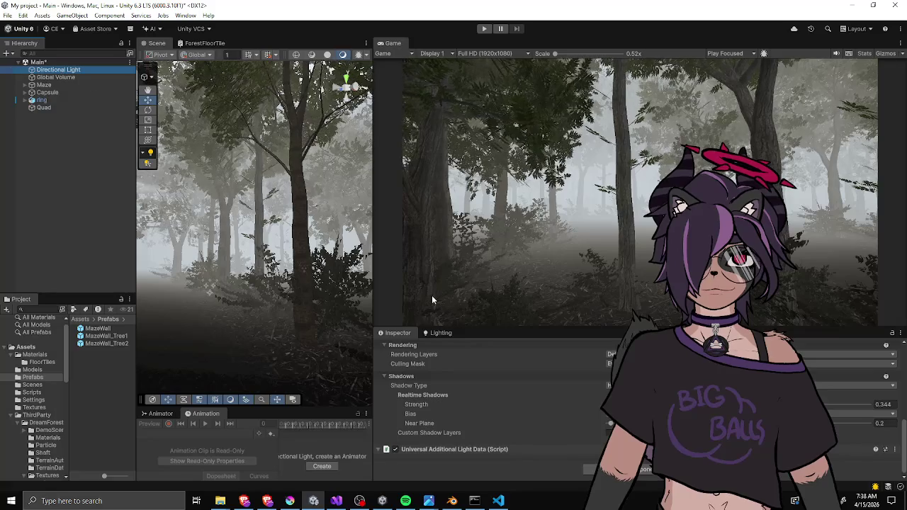
left_click(428, 333)
left_click_drag(475, 329, 482, 209)
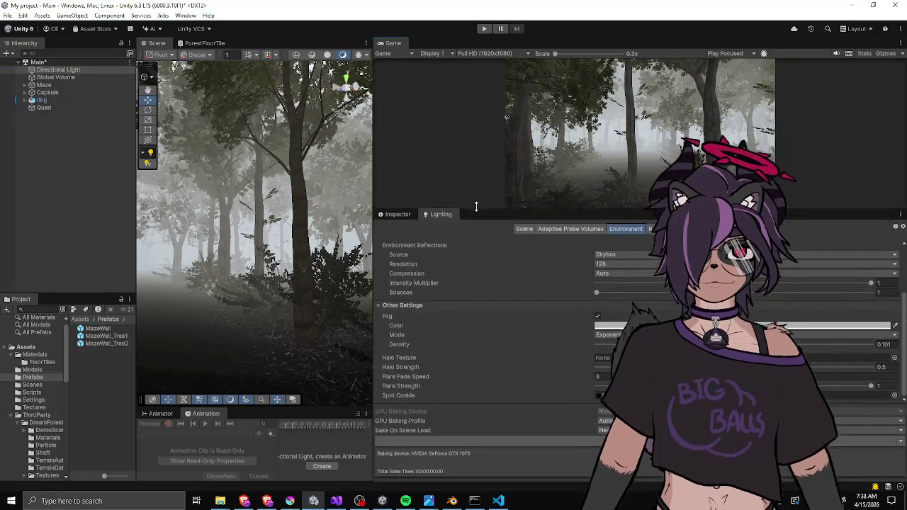
left_click(598, 319)
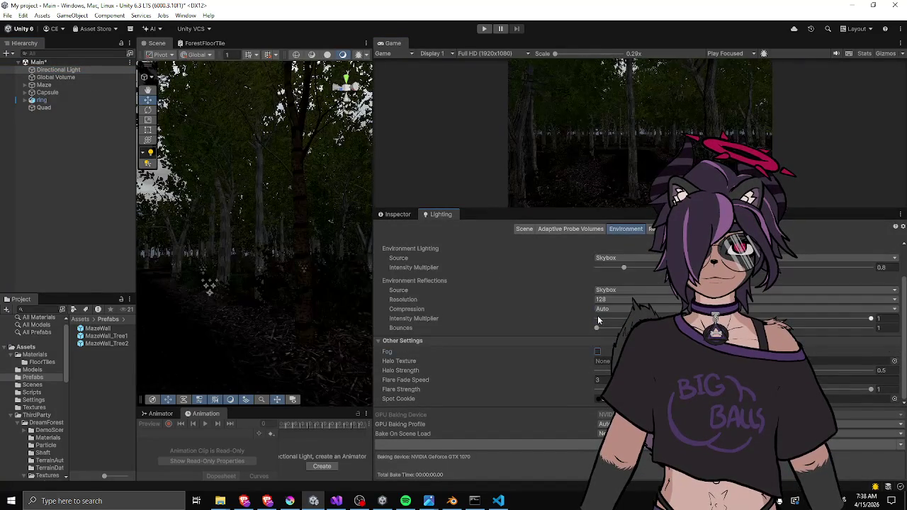
left_click(598, 351)
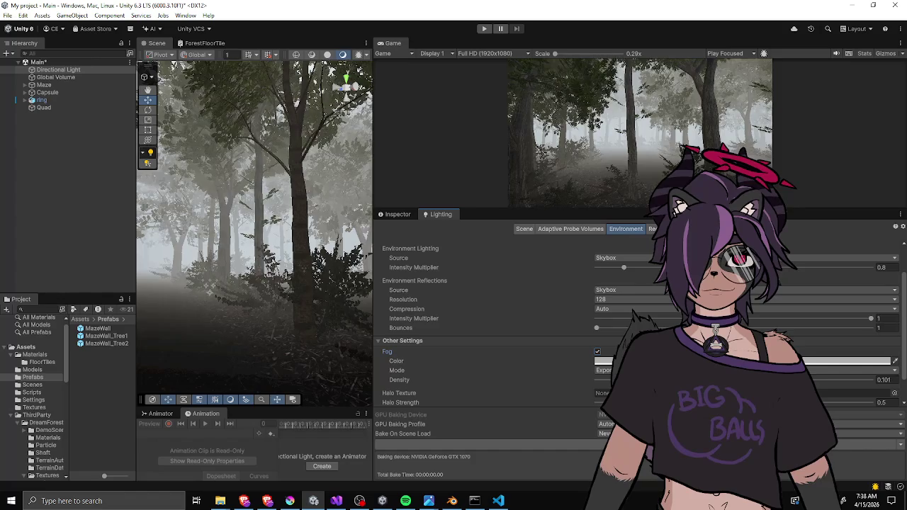
Try fog densities between 0.073 and 0.121, settling on a density of 0.1.
double_click(884, 380)
type("0.091")
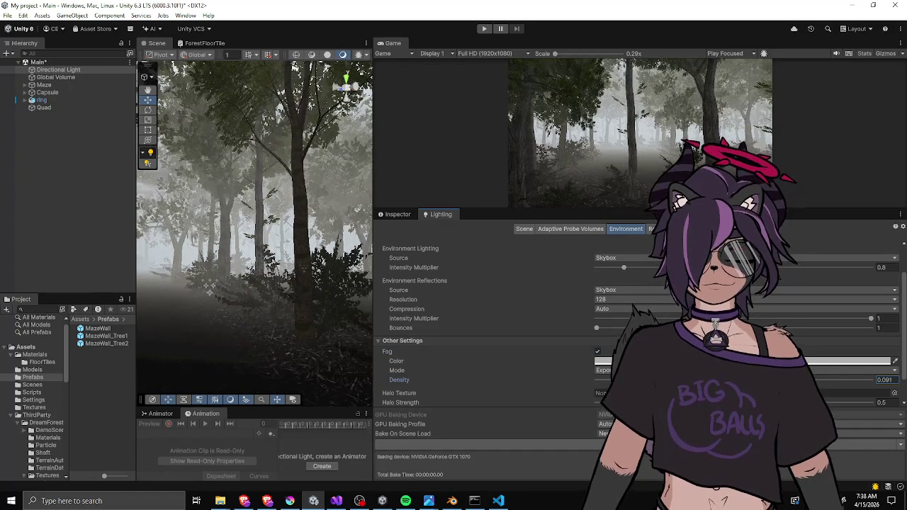
key("BackSpace")
key("BackSpace")
type("88")
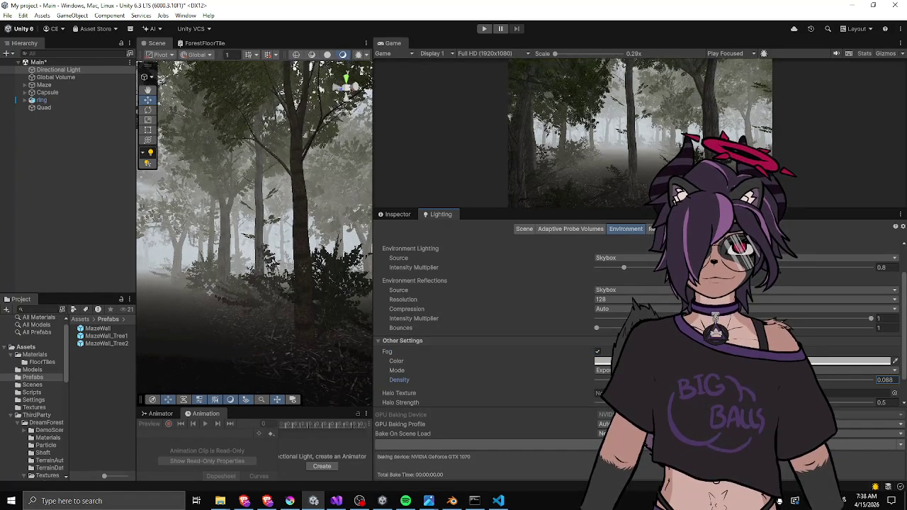
key("BackSpace")
key("BackSpace")
key("BackSpace")
type("121")
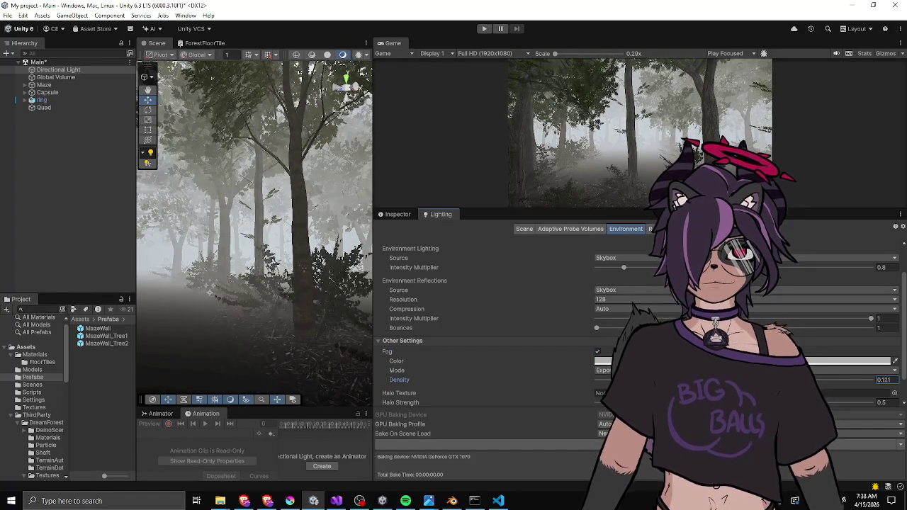
key("BackSpace")
key("BackSpace")
type("06")
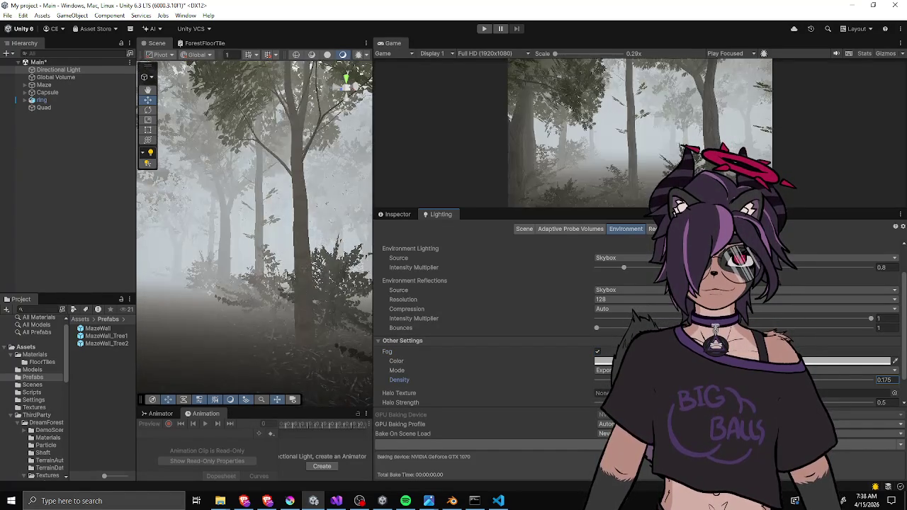
key("BackSpace")
key("BackSpace")
key("BackSpace")
type("094")
key("BackSpace")
key("BackSpace")
type("73")
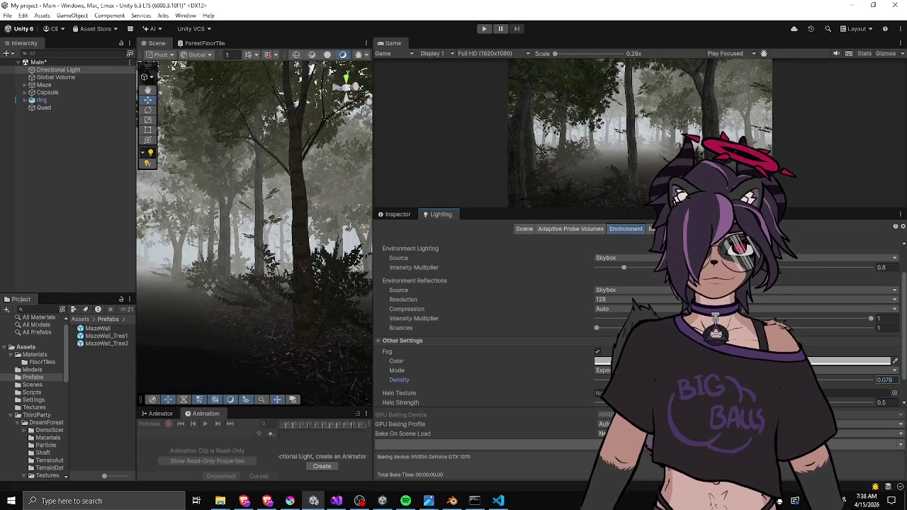
key("BackSpace")
key("BackSpace")
type("99")
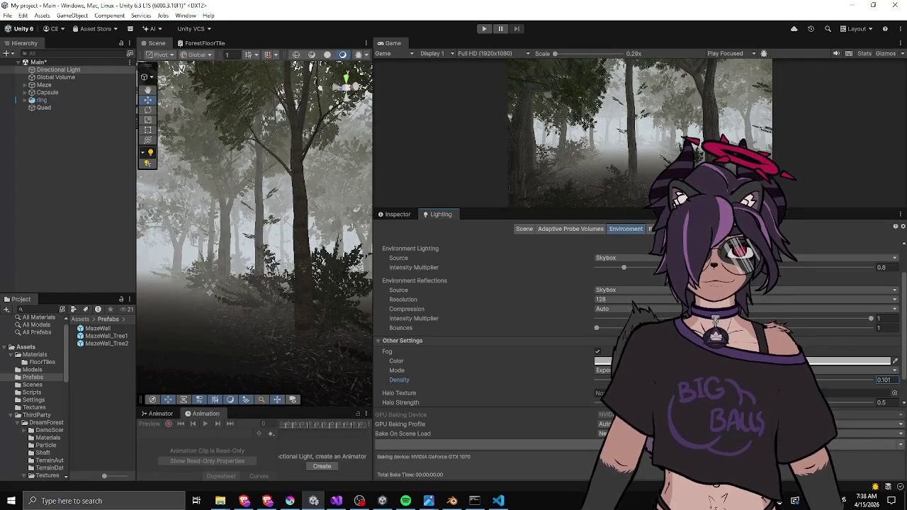
key("BackSpace")
key("BackSpace")
key("BackSpace")
type("088")
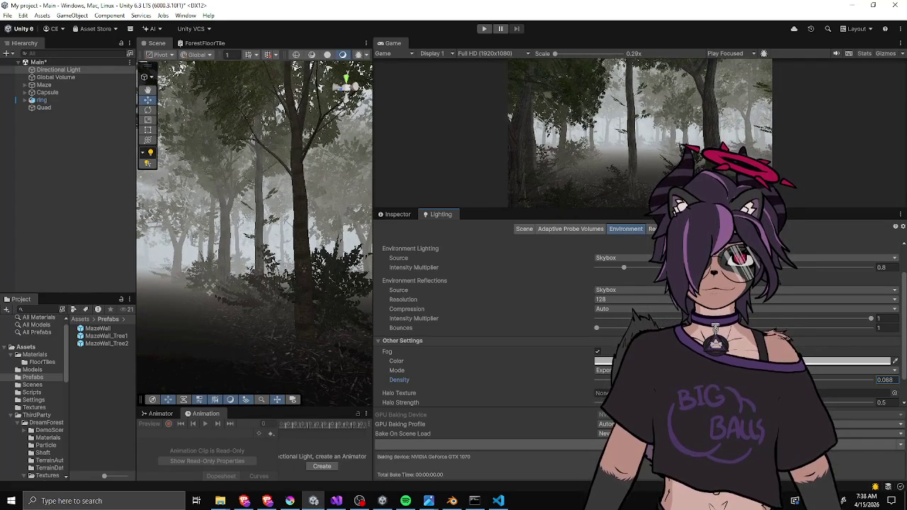
key("BackSpace")
key("BackSpace")
key("BackSpace")
type("101")
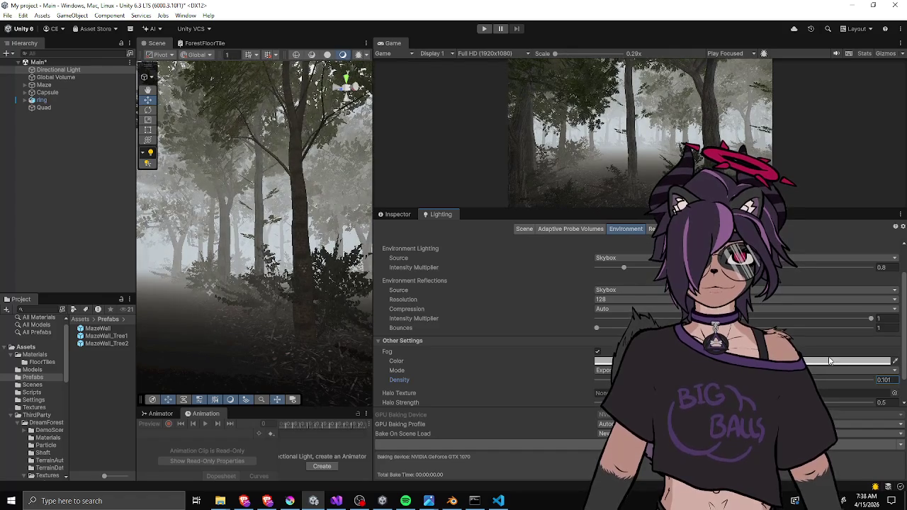
double_click(895, 378)
type("0.1")
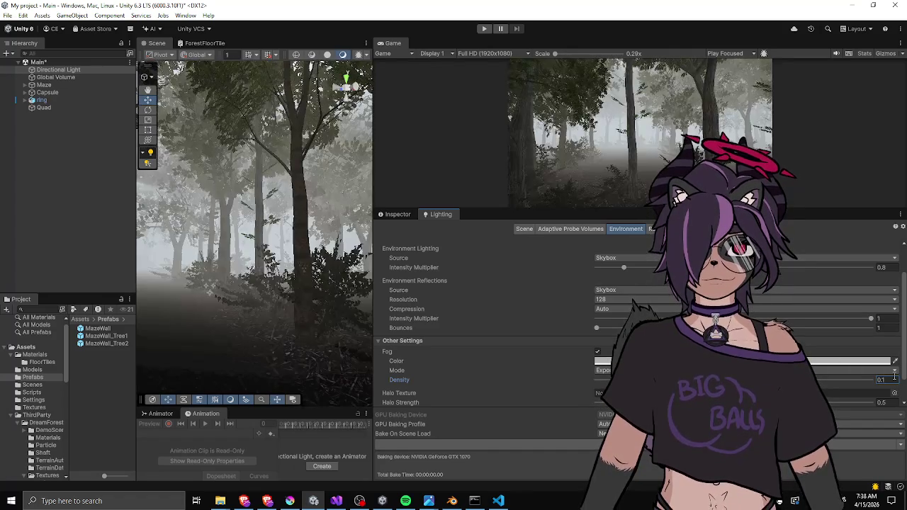
Try darker fog colours, then keep the fog colour white.
left_click(610, 362)
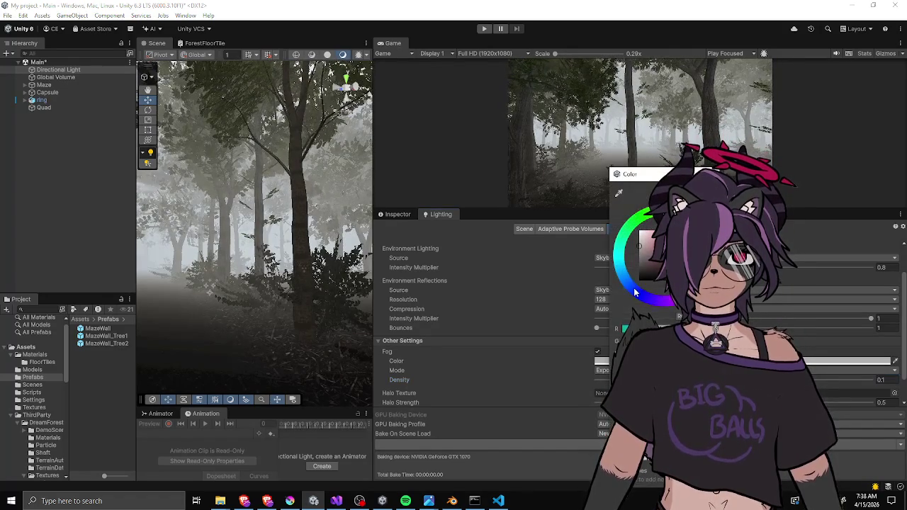
mouse_move(643, 246)
left_mouse_down()
mouse_move(642, 256)
mouse_move(597, 231)
mouse_move(562, 269)
left_mouse_up()
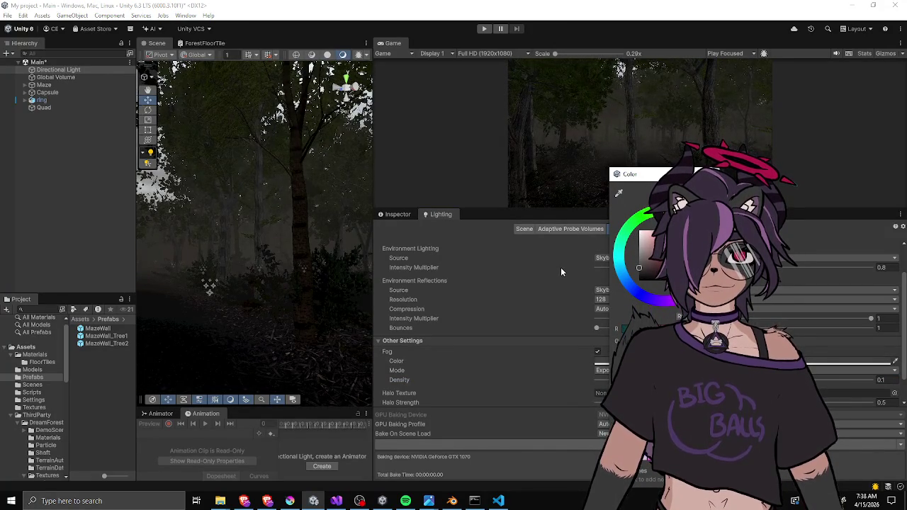
key("Escape")
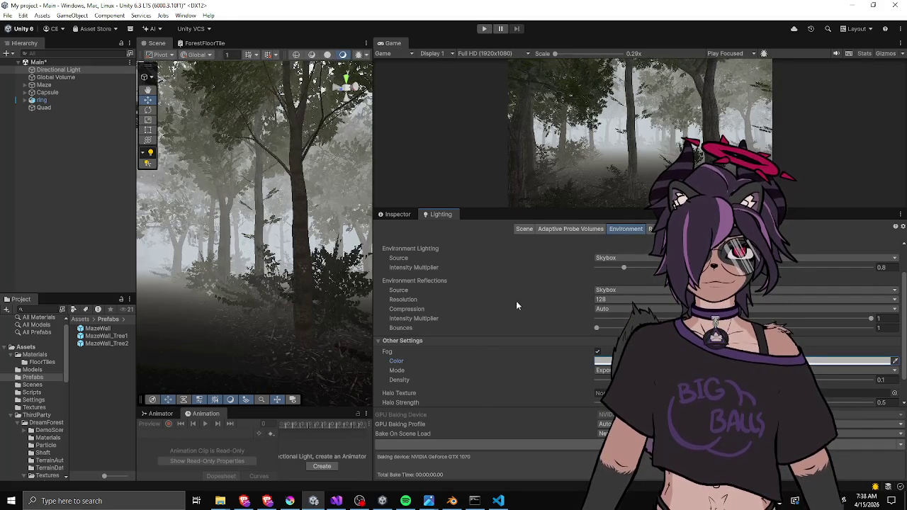
scroll(534, 326, "up", 3)
Adjust the ambient Intensity Multiplier between about 1.13 and 1.25 with a larger Game preview.
left_click_drag(624, 309, 640, 310)
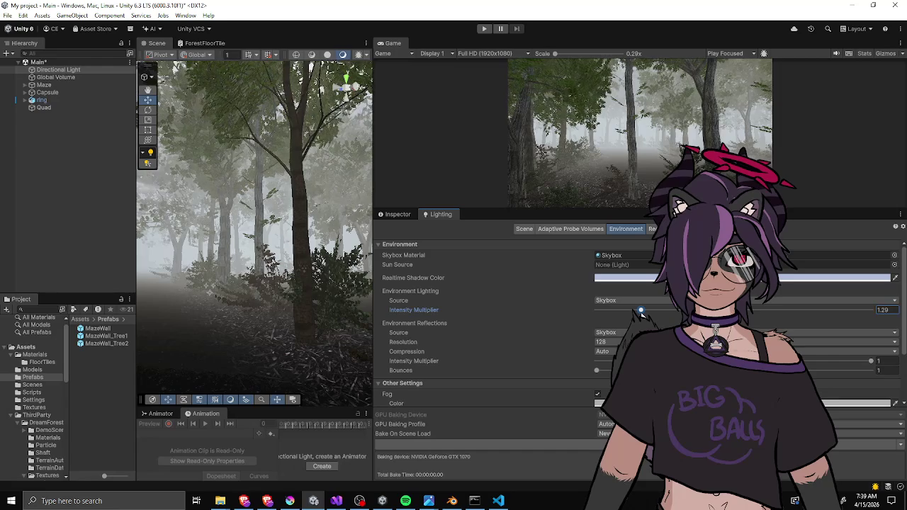
left_click_drag(638, 310, 641, 309)
left_click_drag(518, 211, 521, 314)
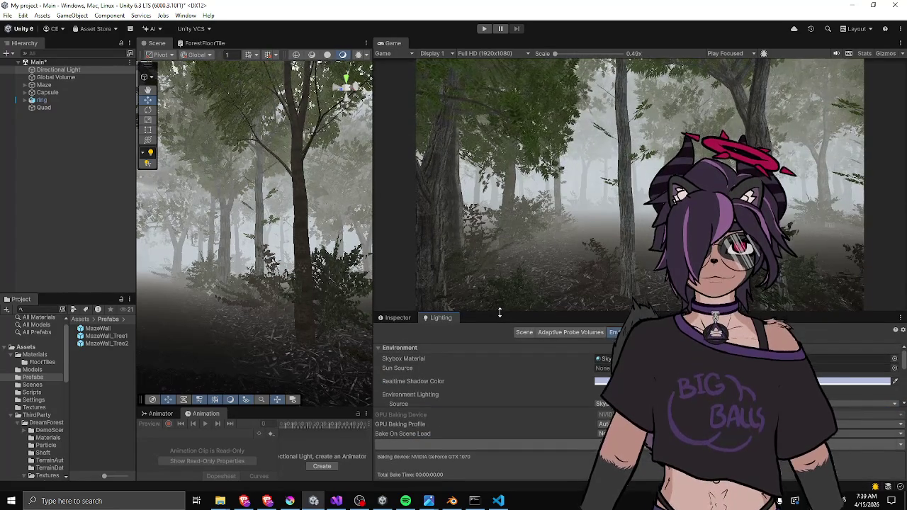
scroll(552, 387, "down", 3)
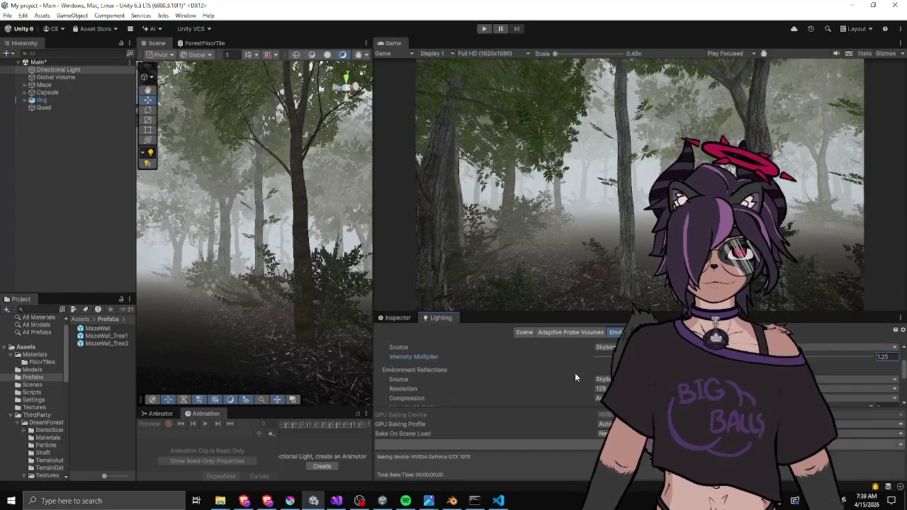
left_click_drag(641, 357, 620, 357)
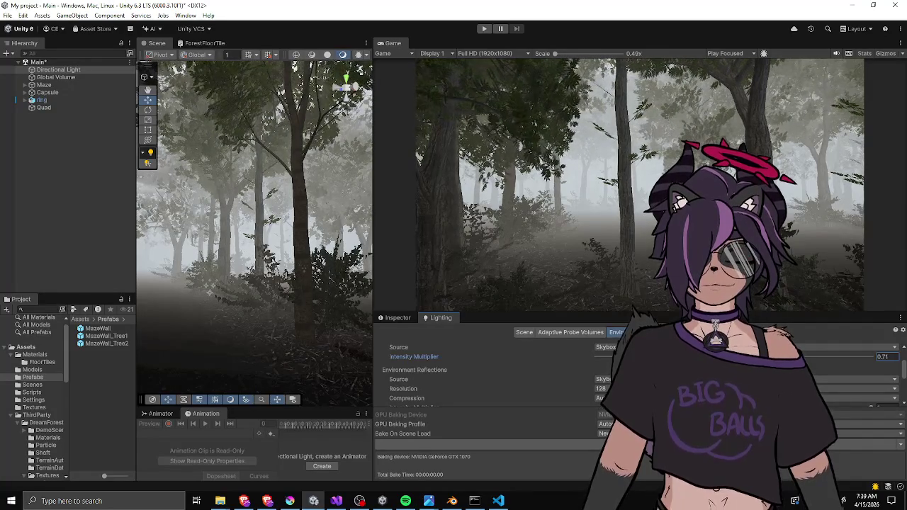
mouse_move(620, 357)
left_mouse_down()
mouse_move(664, 356)
mouse_move(638, 357)
left_mouse_up()
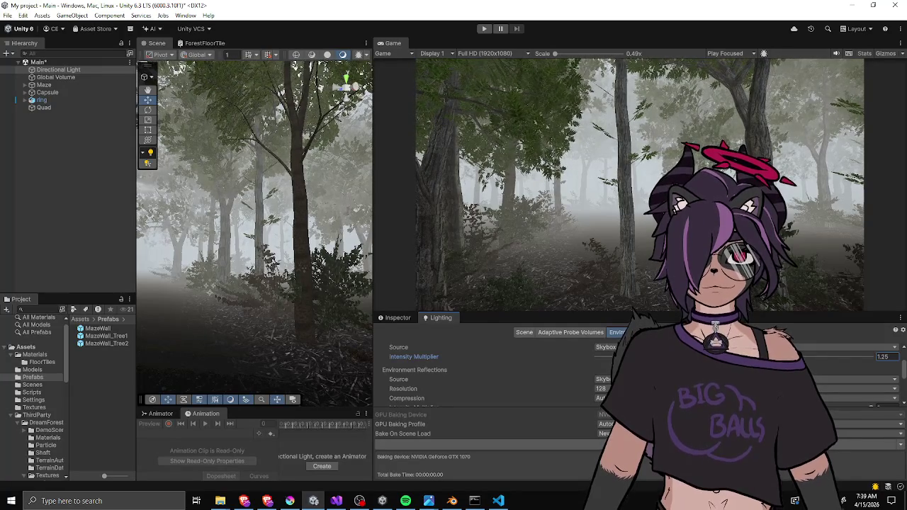
Check the realtime shadow colour without changing it, then set ambient intensity to 1.
scroll(564, 374, "down", 1)
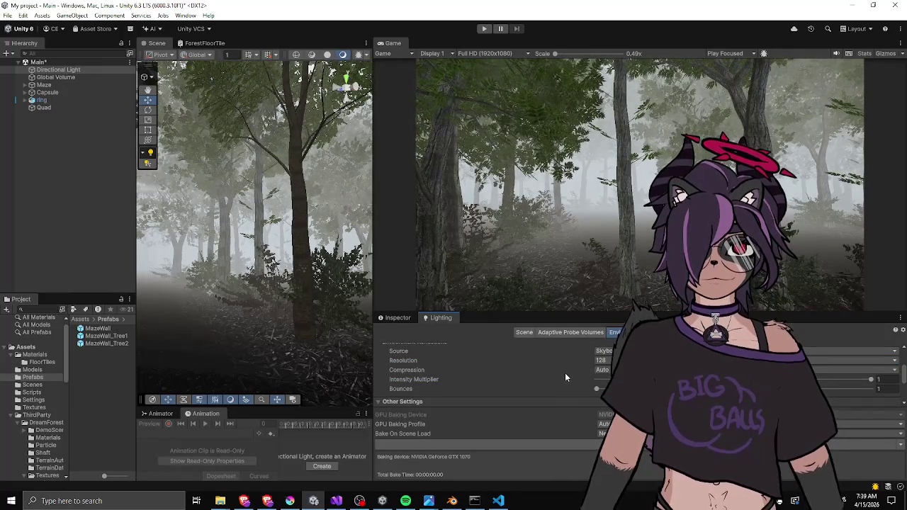
scroll(564, 372, "up", 2)
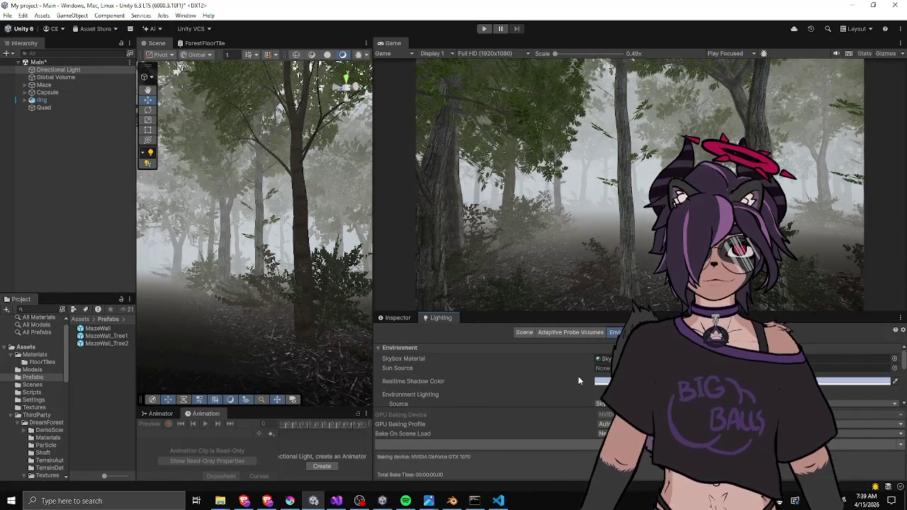
left_click(607, 382)
left_click(567, 384)
scroll(575, 379, "down", 3)
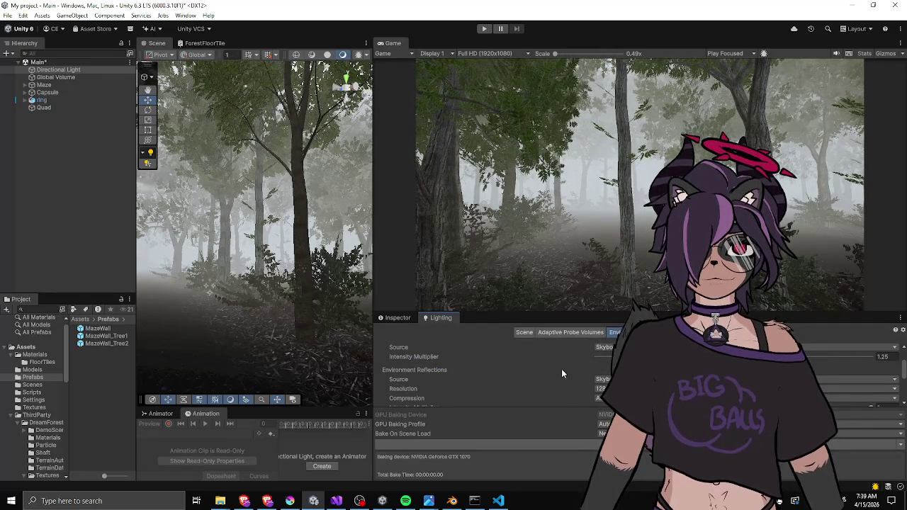
mouse_move(639, 357)
left_mouse_down()
mouse_move(631, 357)
mouse_move(641, 356)
left_mouse_up()
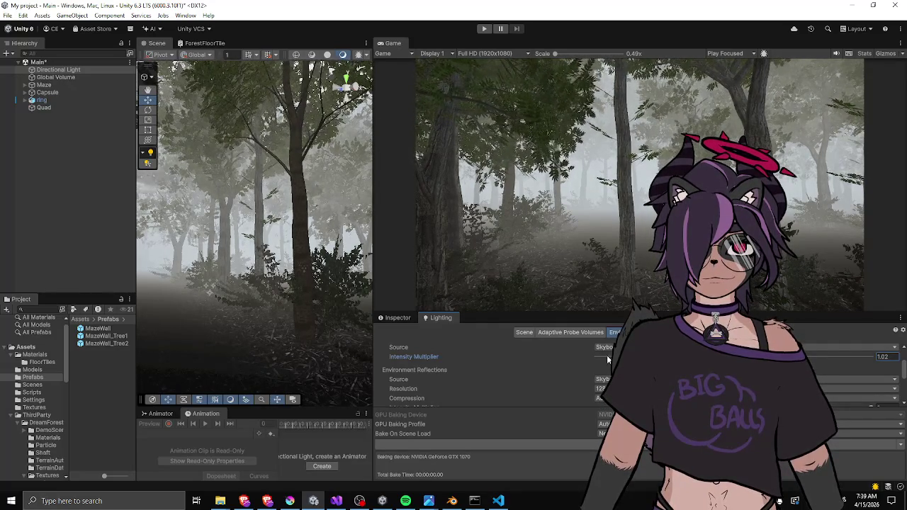
left_click(883, 357)
type("1")
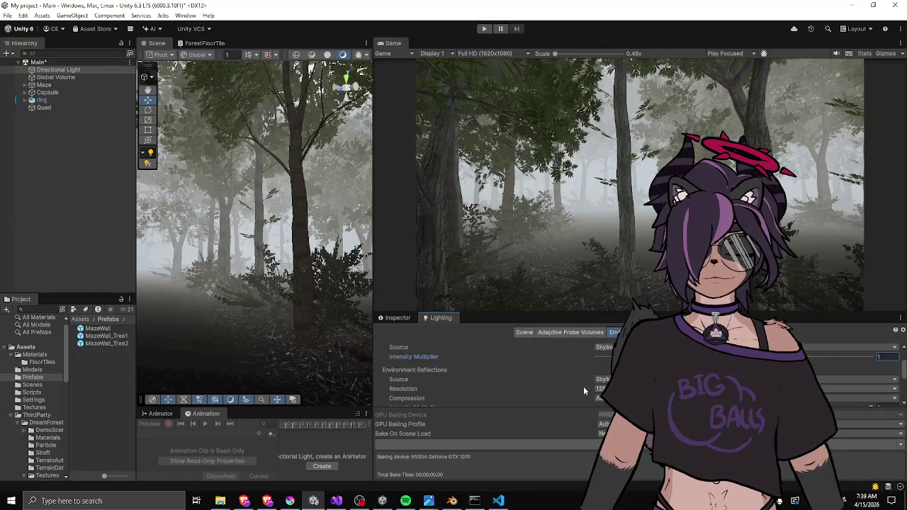
scroll(574, 382, "down", 5)
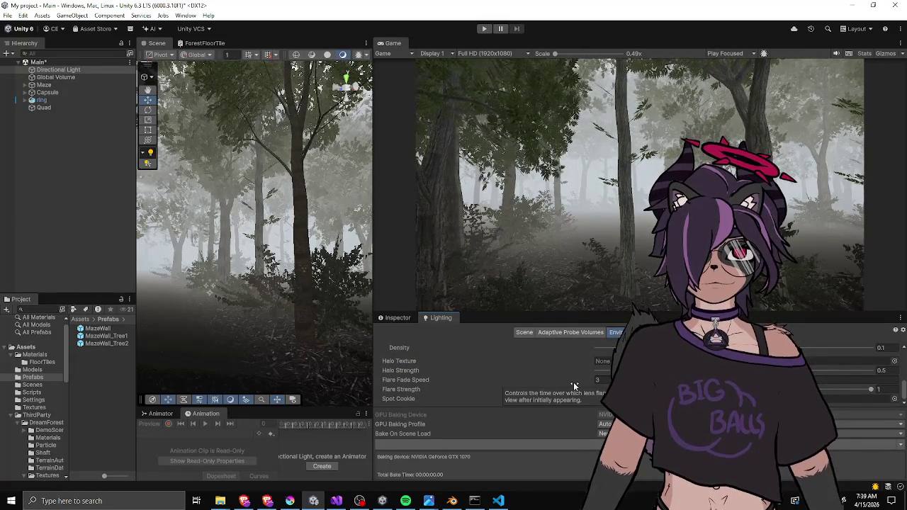
scroll(541, 370, "up", 2)
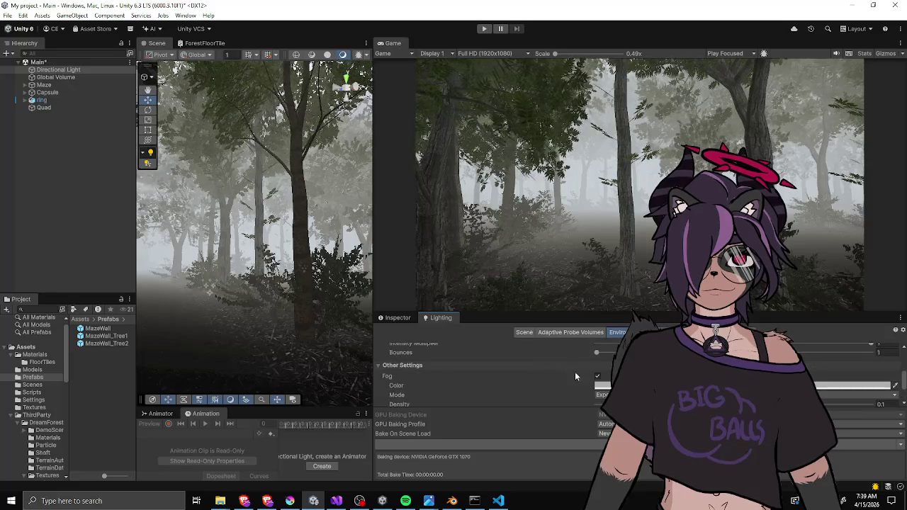
Compare the scene with fog off, keep fog on, and enlarge the Inspector panel.
left_click(597, 377)
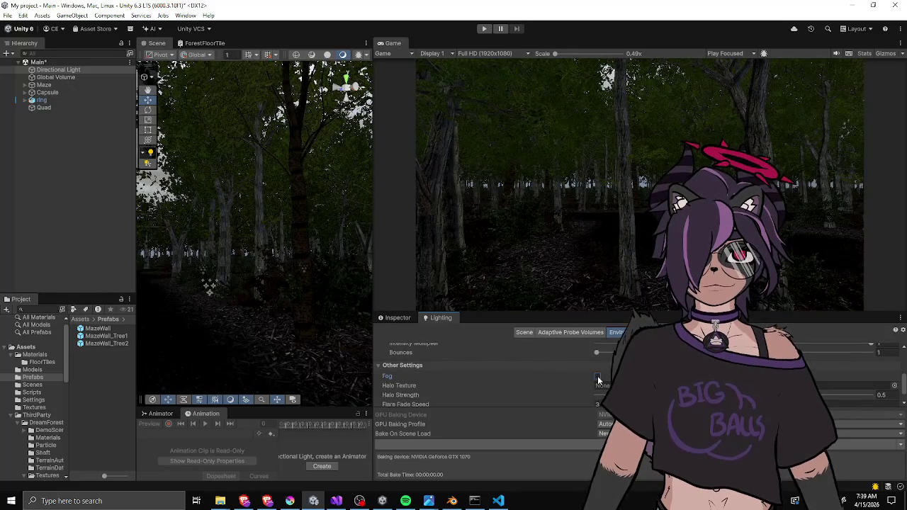
left_click(597, 376)
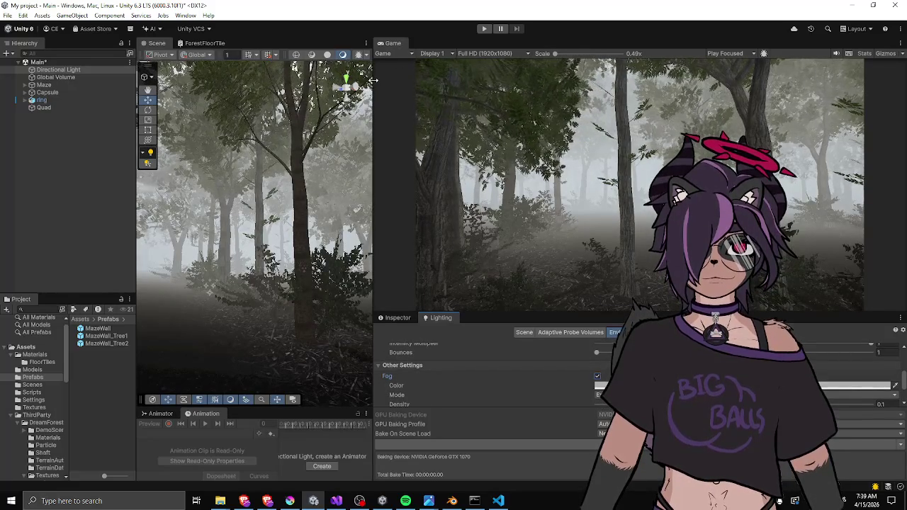
left_click(397, 318)
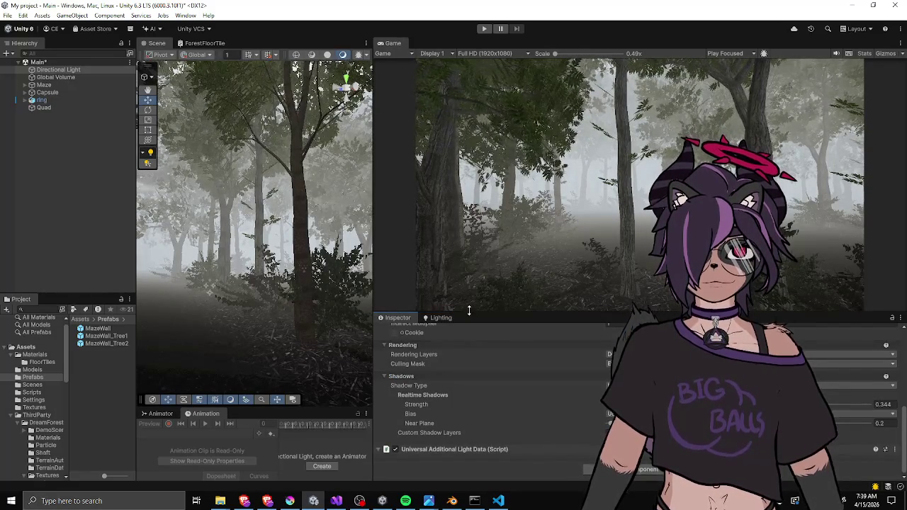
left_click_drag(405, 312, 404, 224)
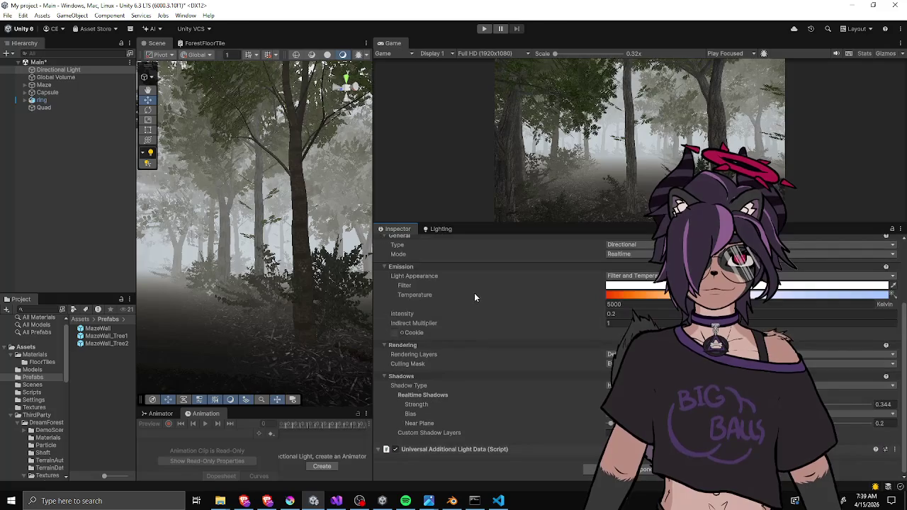
Select the Global Volume to show its SampleSceneProfile overrides.
left_click(66, 77)
scroll(402, 279, "down", 5)
scroll(393, 269, "up", 4)
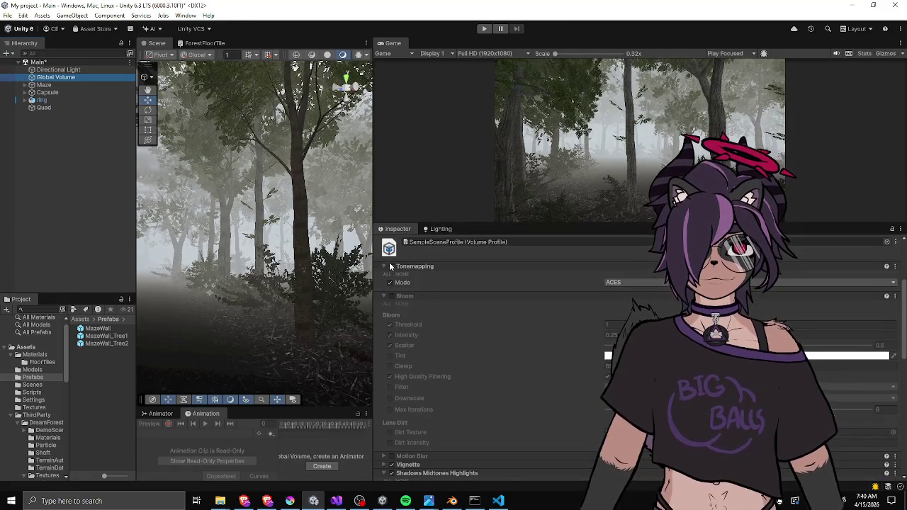
Toggle the Tonemapping override to compare, and enable the Vignette and Shadows Midtones Highlights overrides.
left_click(390, 266)
left_click(391, 267)
left_click(391, 267)
left_click(390, 267)
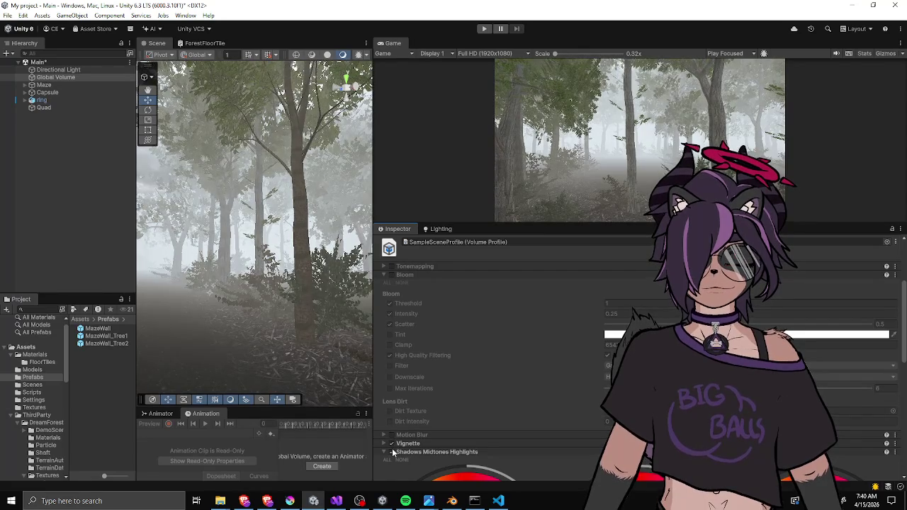
left_click(392, 445)
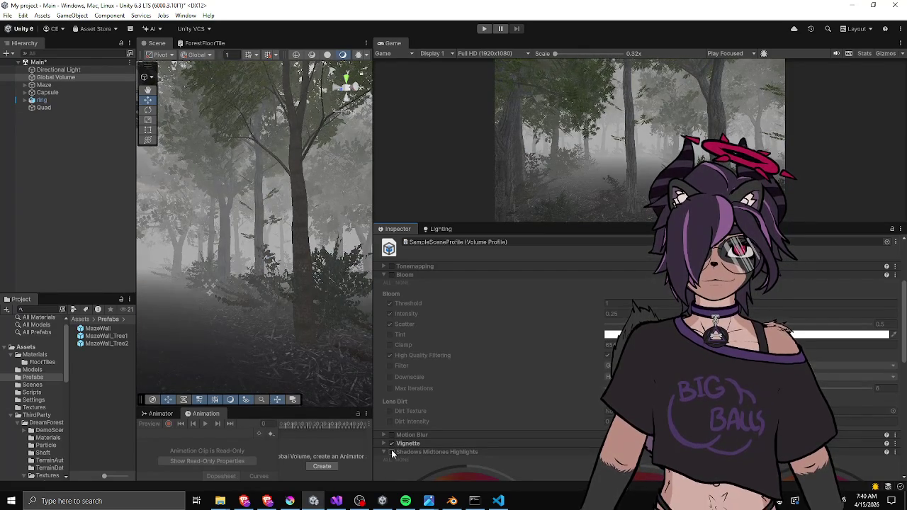
left_click(391, 452)
left_click(391, 267)
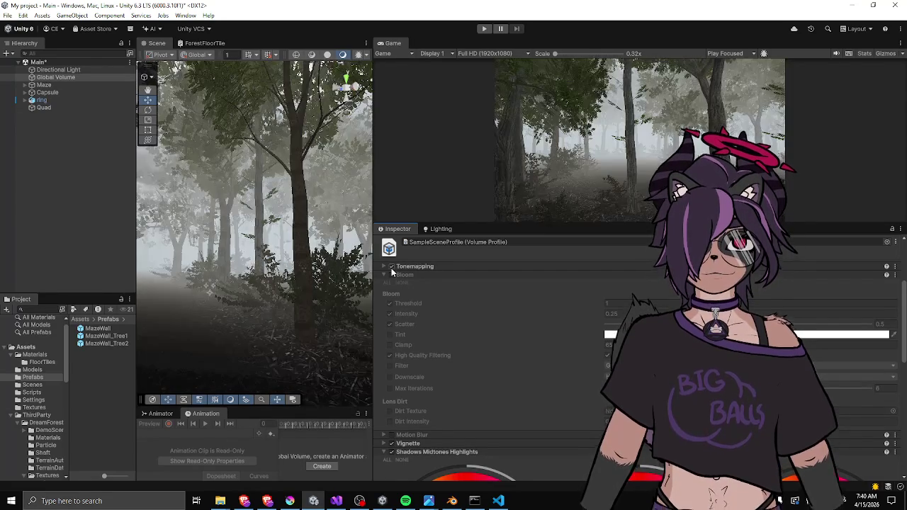
left_click(383, 267)
Compare Neutral and ACES tonemapping modes, leaving ACES selected.
left_click(622, 282)
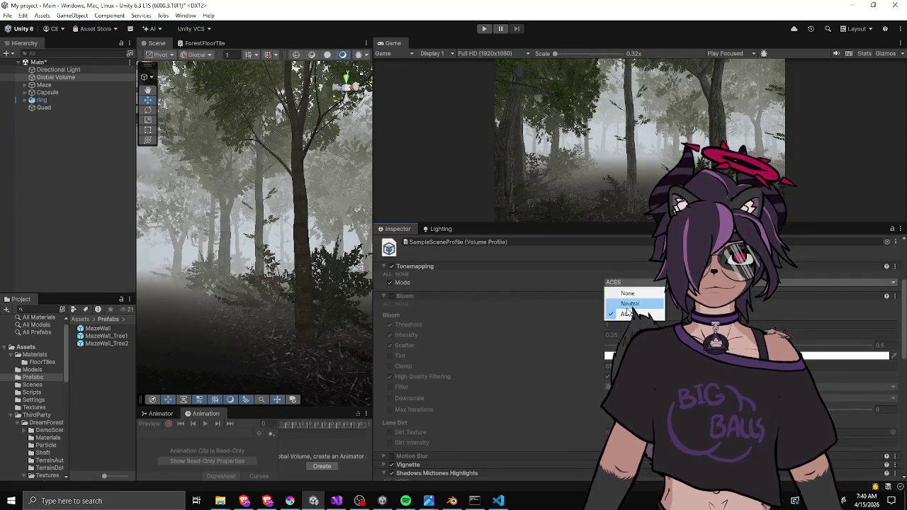
left_click(628, 304)
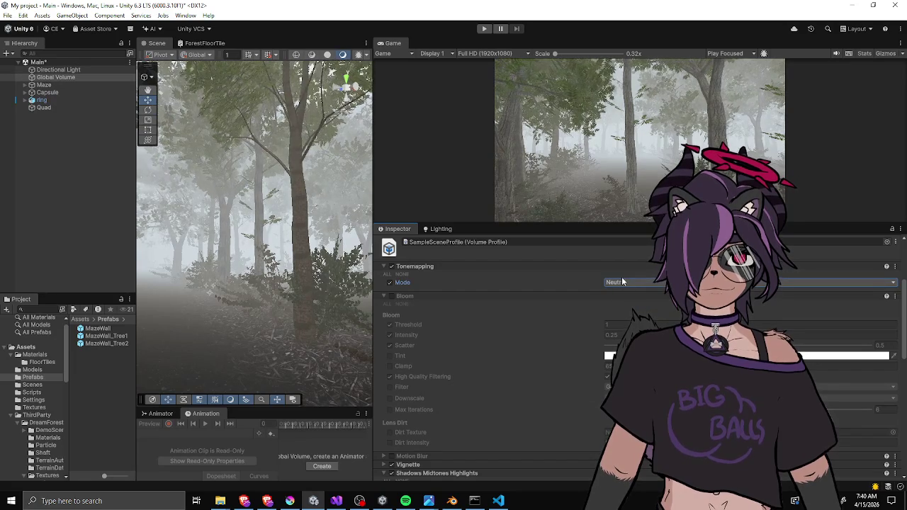
left_click(622, 282)
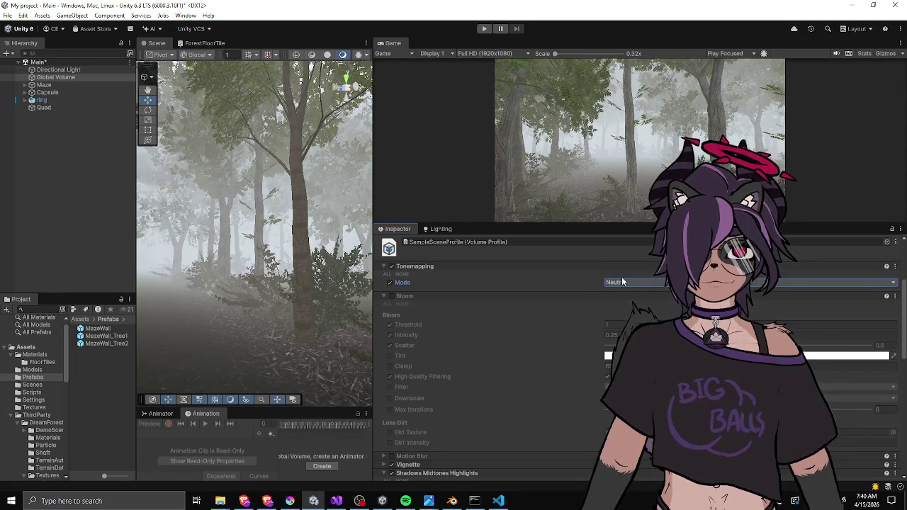
left_click(627, 314)
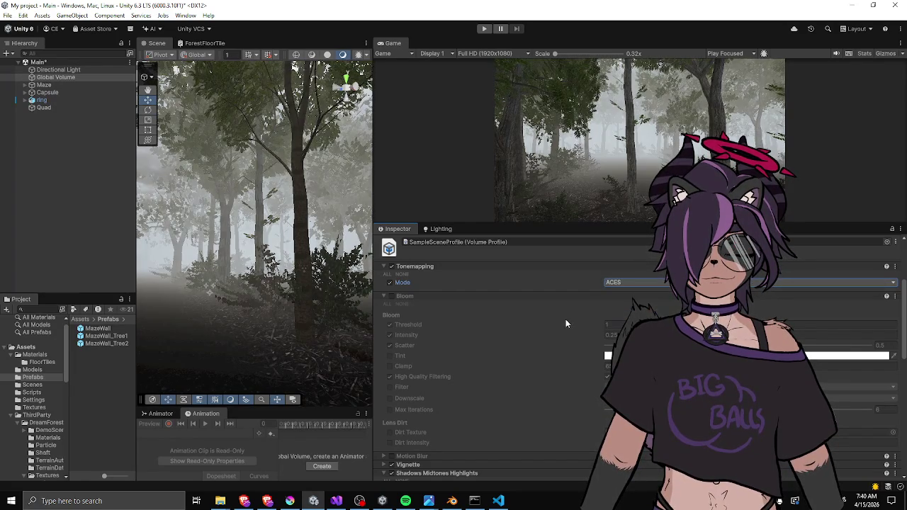
scroll(555, 320, "down", 2)
scroll(553, 315, "up", 4)
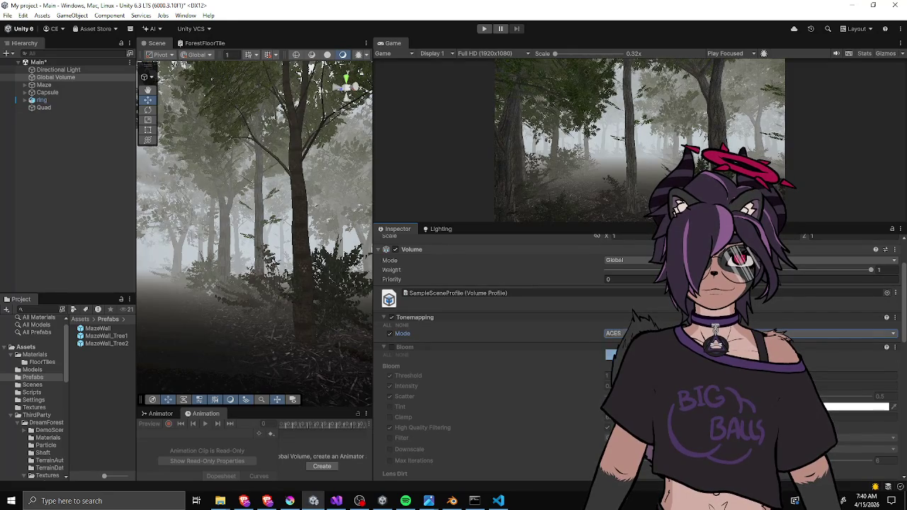
scroll(549, 352, "down", 6)
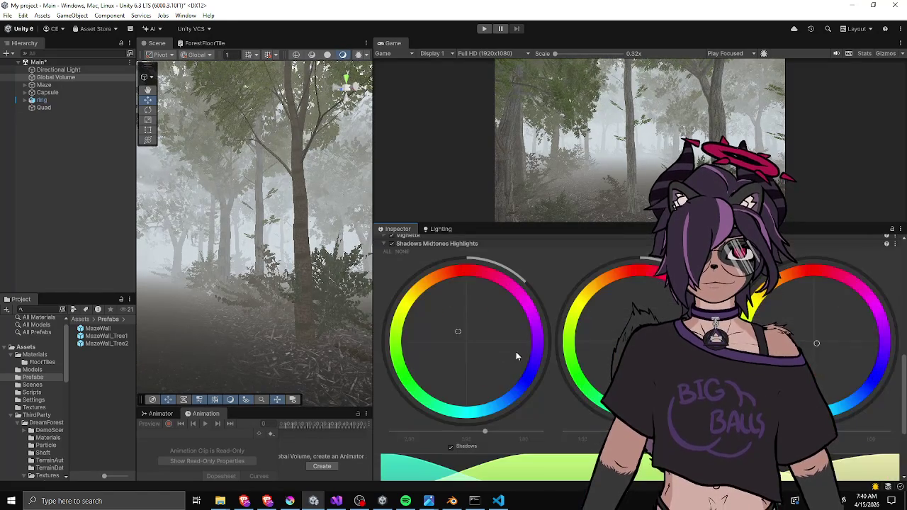
Tweak the Shadows grading, ending slightly brighter, and compare it with a reference photo.
left_click_drag(485, 433, 440, 437)
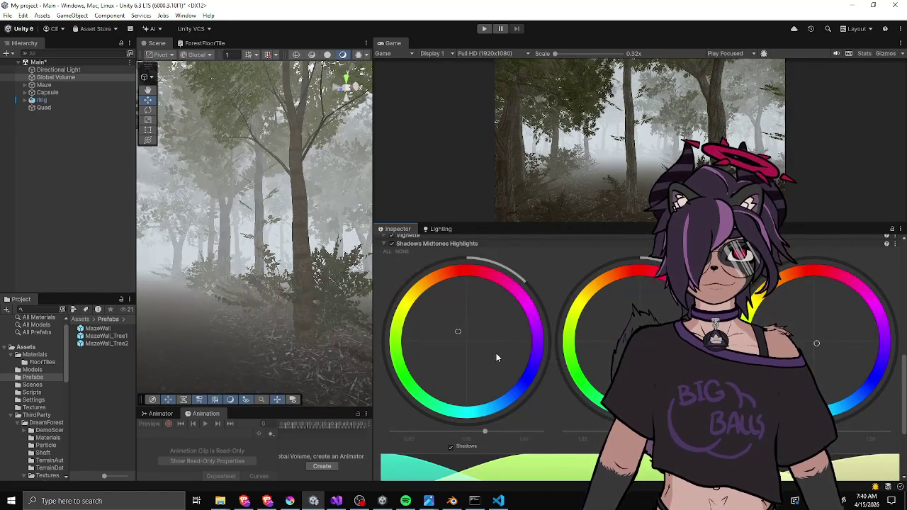
scroll(538, 340, "up", 6)
scroll(610, 319, "up", 2)
left_click(616, 333)
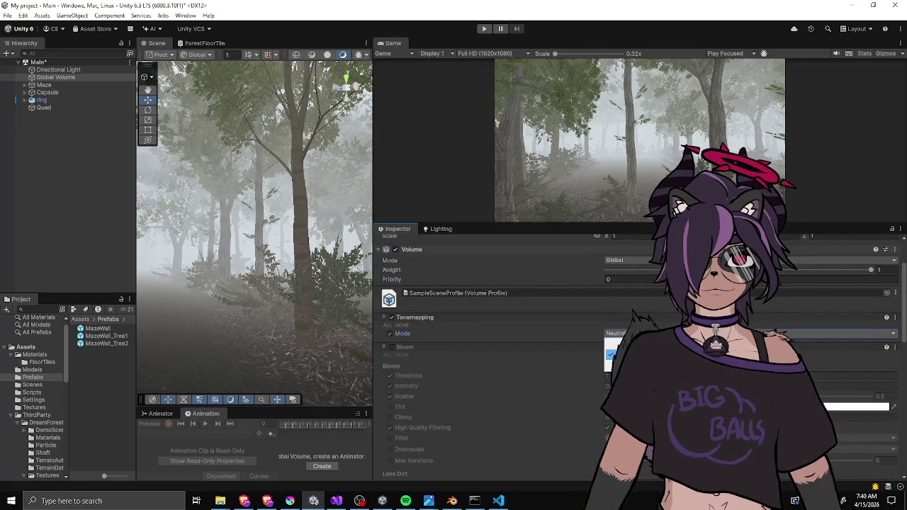
left_click(620, 367)
scroll(519, 361, "down", 8)
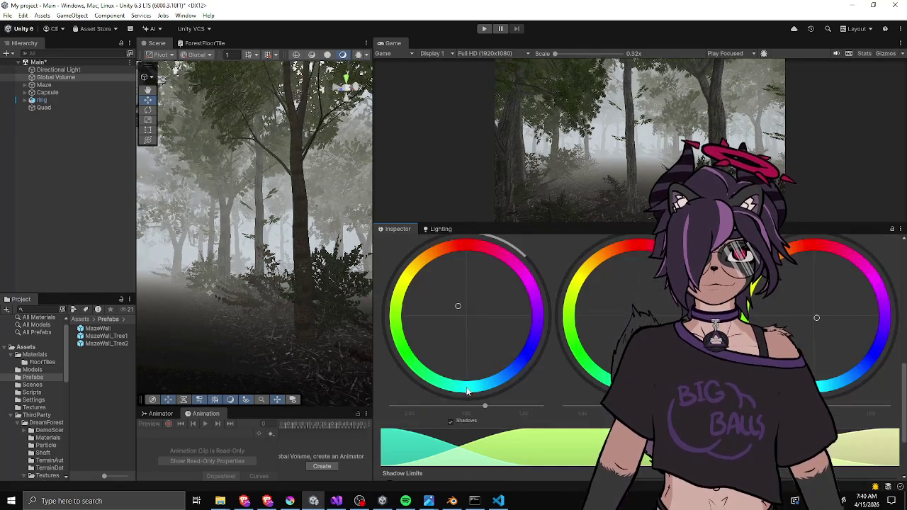
left_click_drag(487, 406, 498, 408)
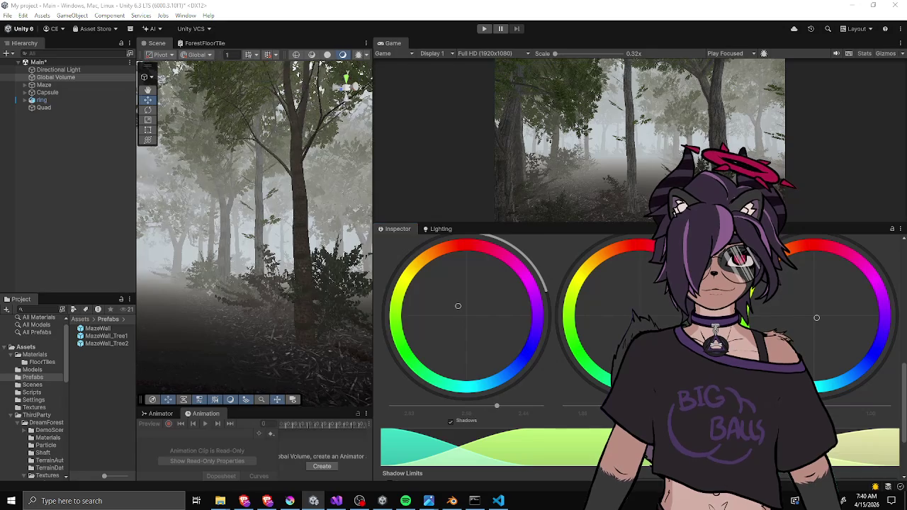
key("alt+Tab")
key("alt+Tab")
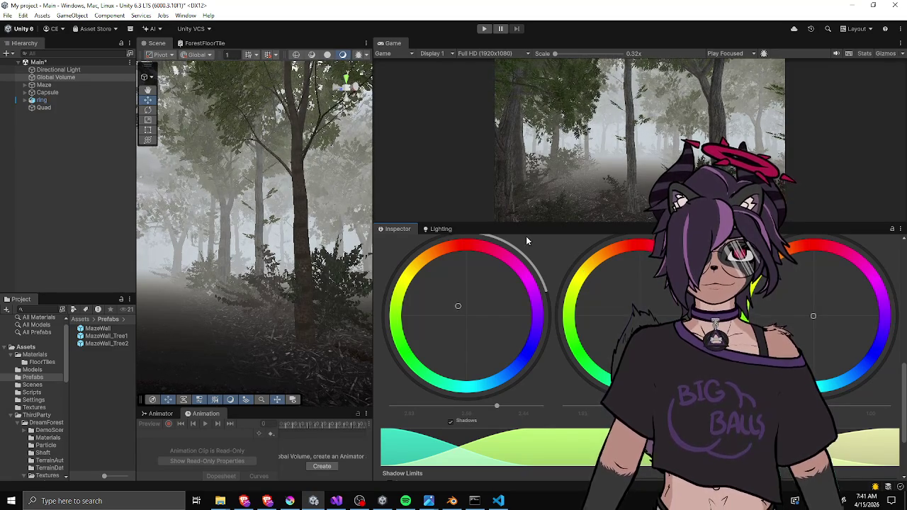
mouse_move(213, 302)
left_mouse_down()
mouse_move(234, 306)
mouse_move(142, 311)
left_mouse_up()
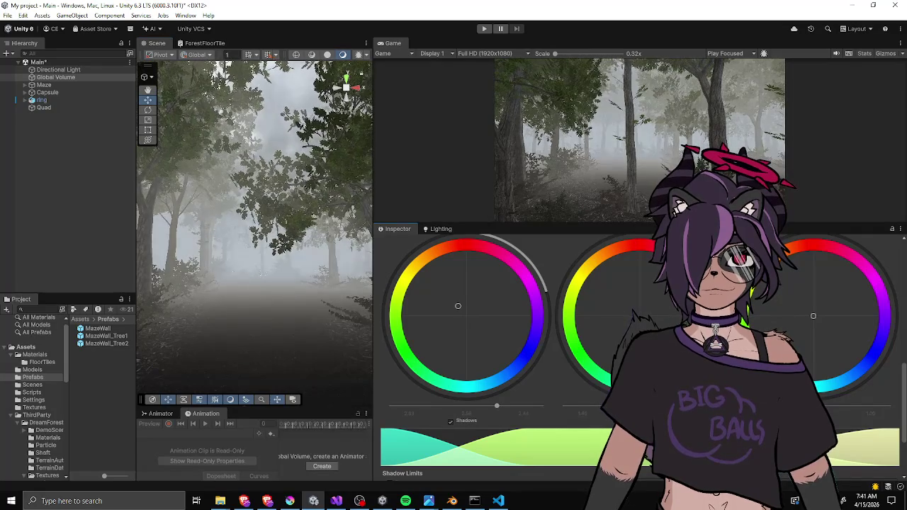
Set the Tonemapping Mode to Neutral.
scroll(556, 358, "up", 5)
scroll(552, 354, "up", 3)
left_click(619, 283)
left_click(632, 303)
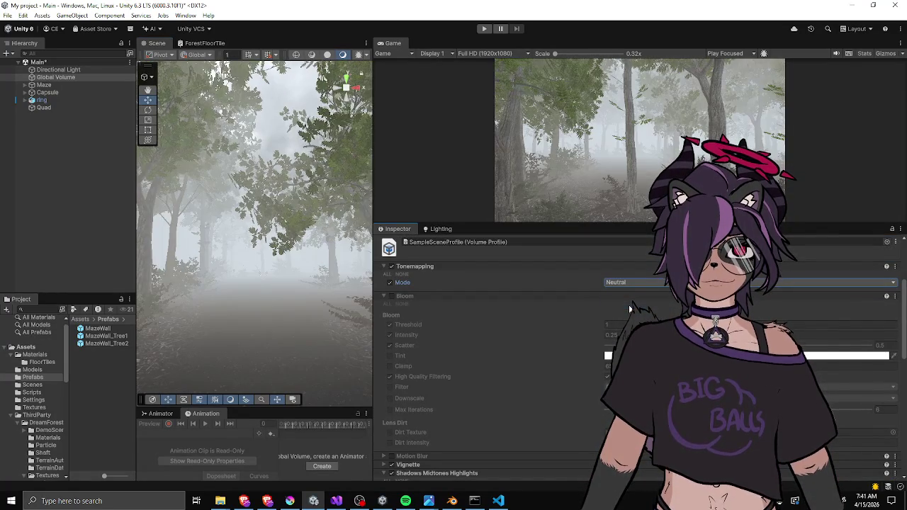
Drag the Shadows grading down, then raise it back up slightly.
scroll(532, 340, "down", 5)
scroll(477, 333, "down", 3)
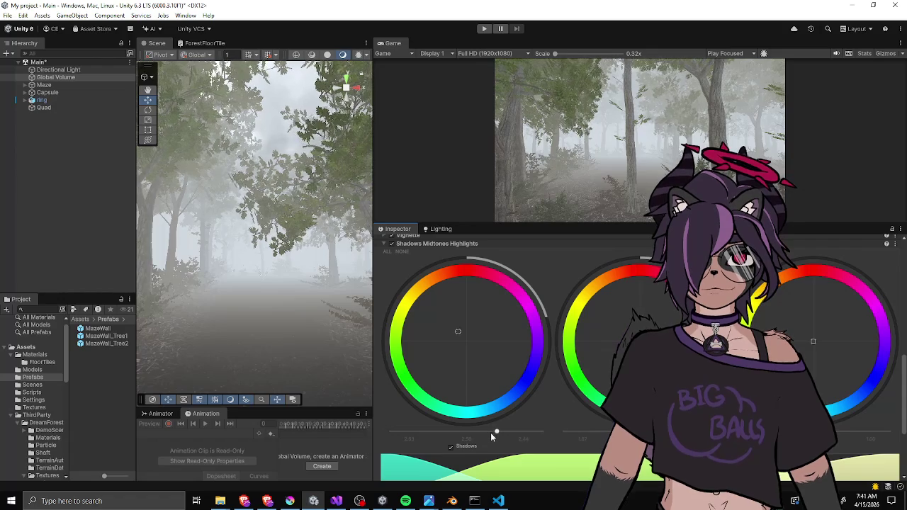
left_click_drag(490, 431, 456, 434)
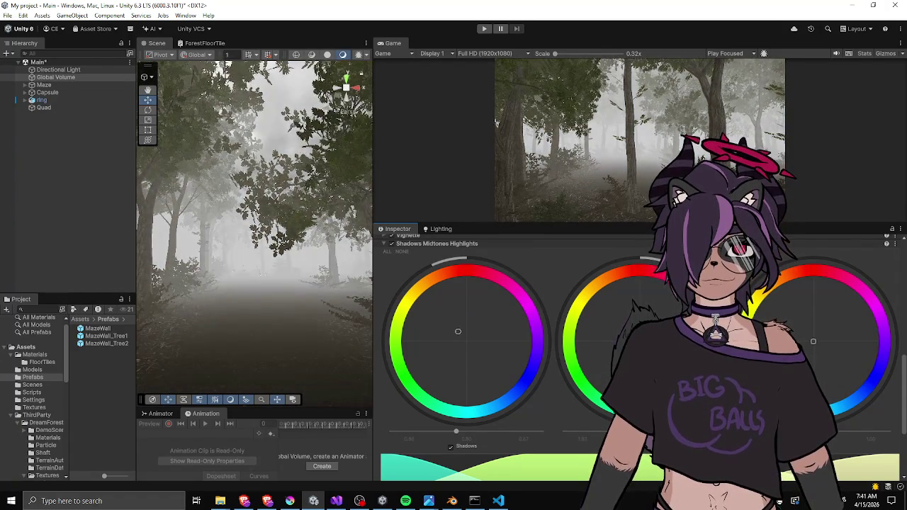
mouse_move(459, 433)
left_mouse_down()
mouse_move(445, 431)
mouse_move(453, 432)
left_mouse_up()
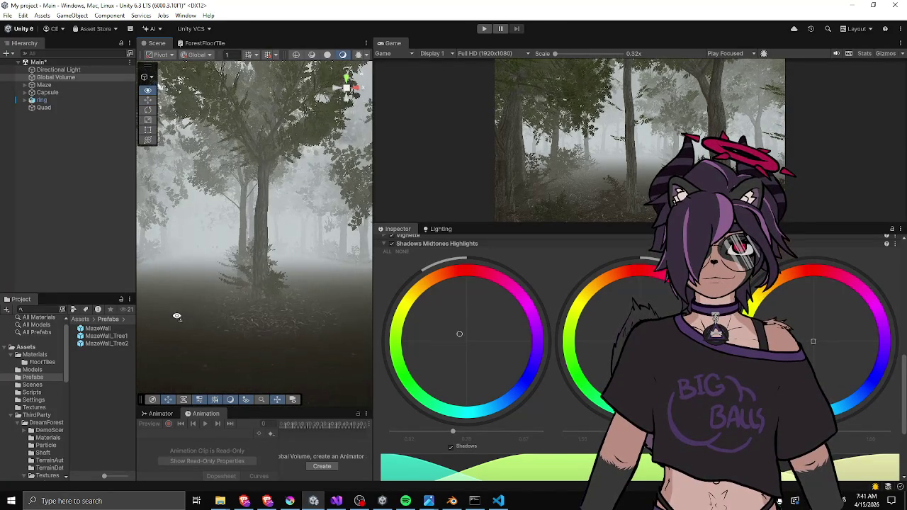
left_click_drag(442, 434, 469, 431)
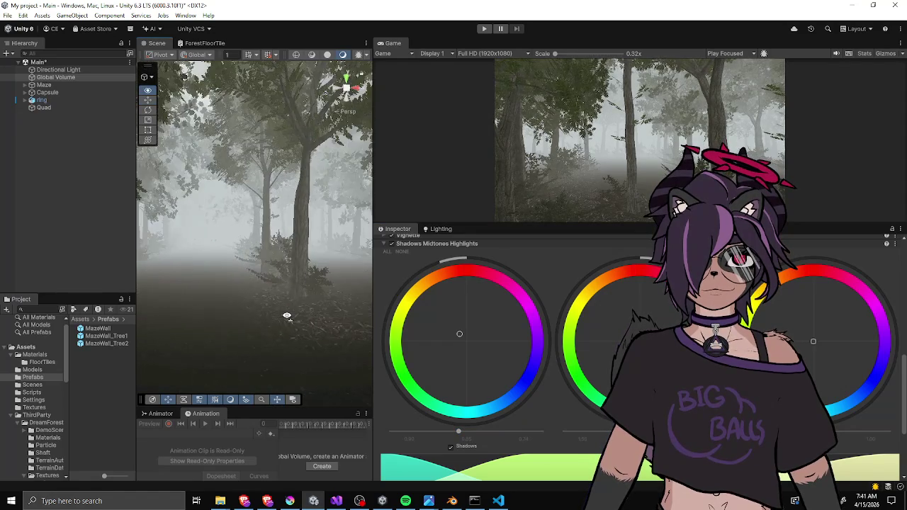
left_click(440, 229)
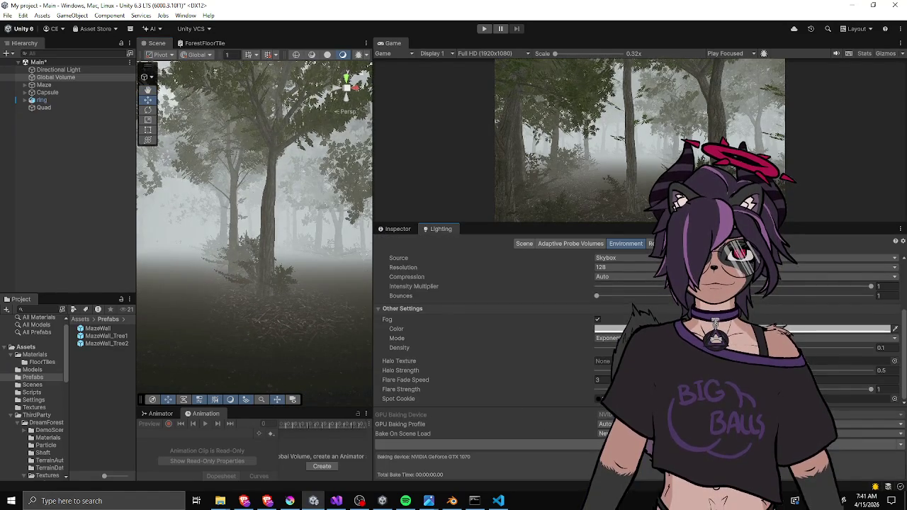
Raise ambient intensity to about 1.85 and darken the Shadows in the colour grading.
scroll(550, 315, "up", 3)
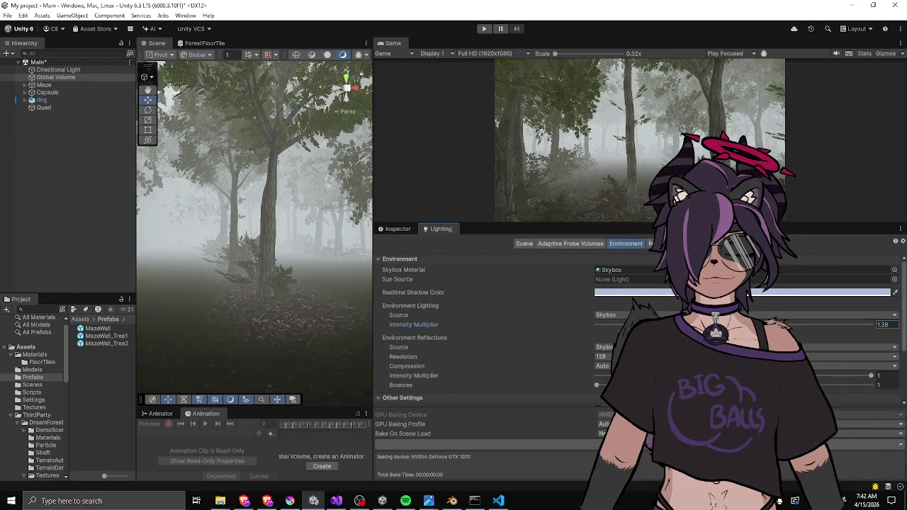
left_click_drag(640, 324, 659, 325)
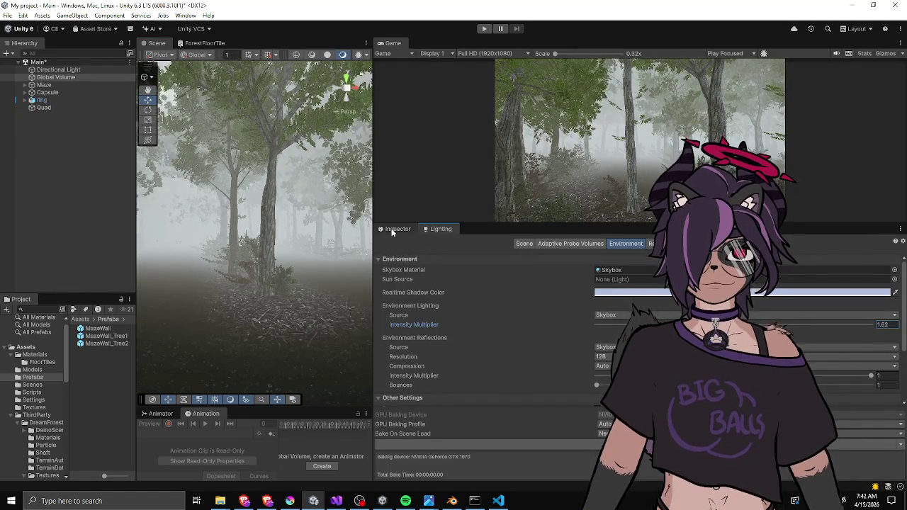
left_click(398, 229)
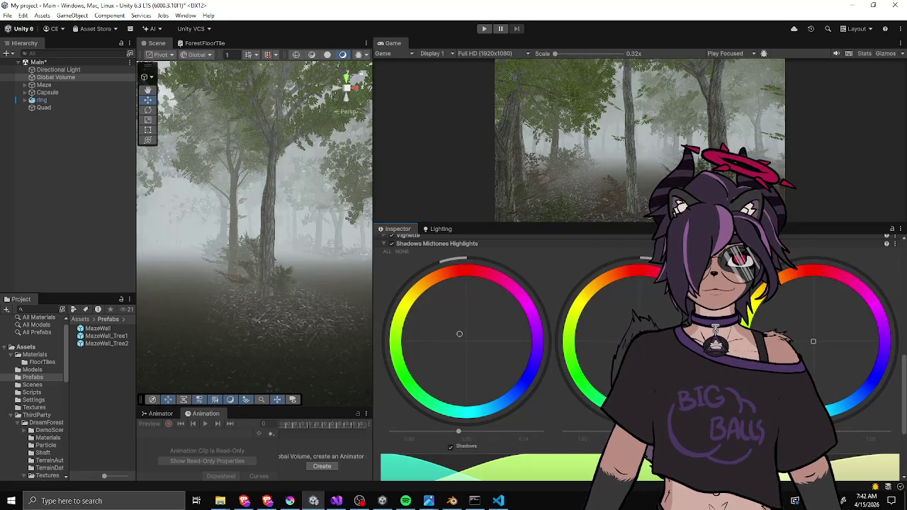
mouse_move(459, 430)
left_mouse_down()
mouse_move(432, 437)
mouse_move(446, 436)
left_mouse_up()
mouse_move(301, 332)
left_mouse_down()
mouse_move(481, 332)
mouse_move(519, 376)
mouse_move(489, 357)
mouse_move(310, 348)
mouse_move(305, 335)
left_mouse_up()
Set the ambient Intensity Multiplier back to 1.
left_click(441, 229)
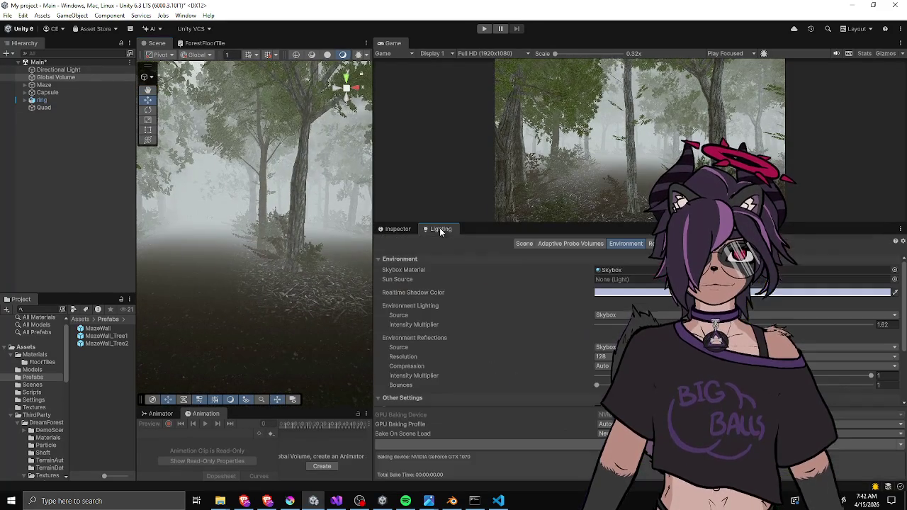
double_click(882, 325)
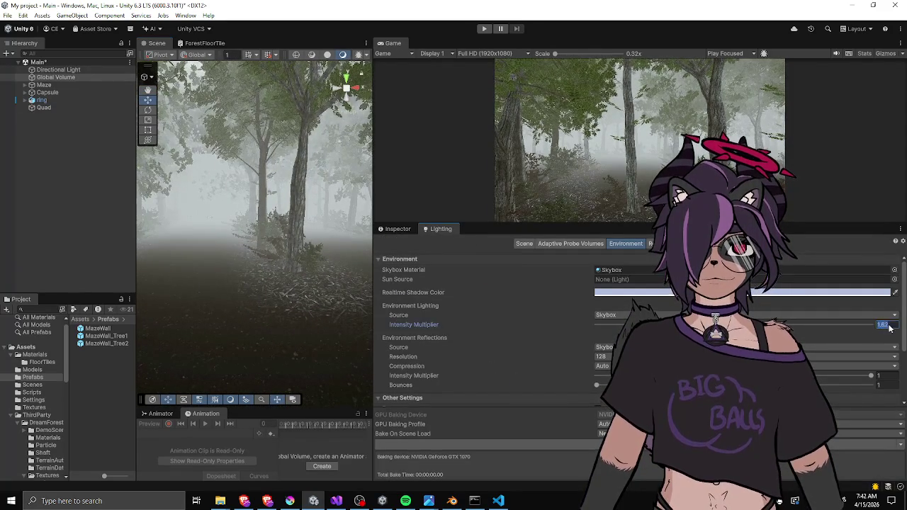
type("1")
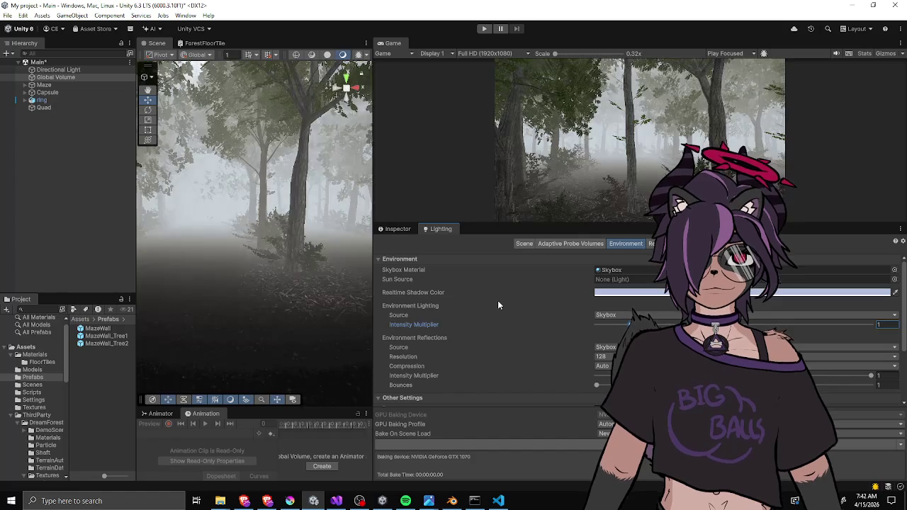
Darken the Shadows grading further, fine-tune it, and widen the Game and Inspector panels.
left_click(402, 229)
scroll(564, 326, "up", 3)
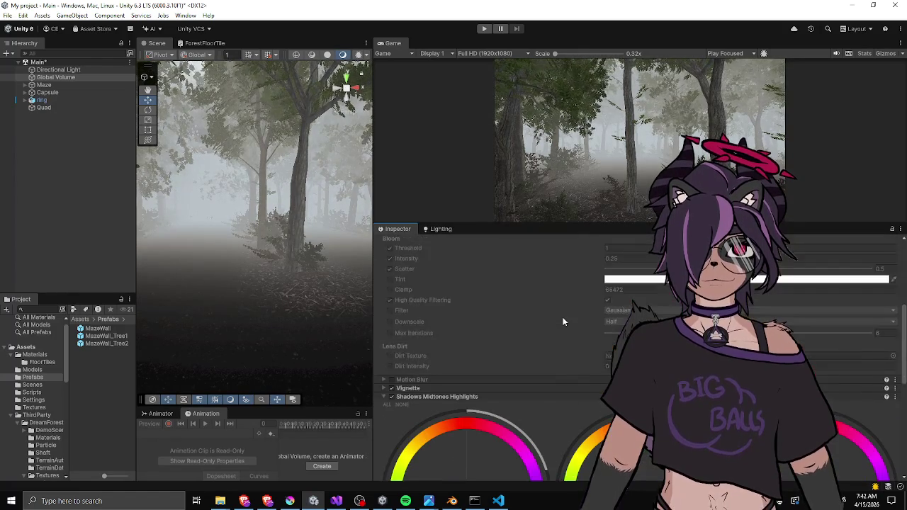
scroll(555, 318, "down", 3)
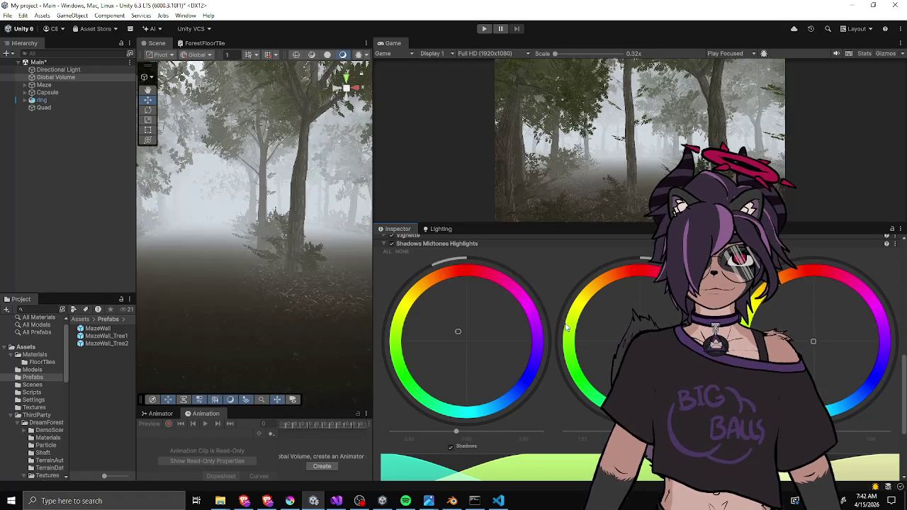
scroll(566, 326, "up", 10)
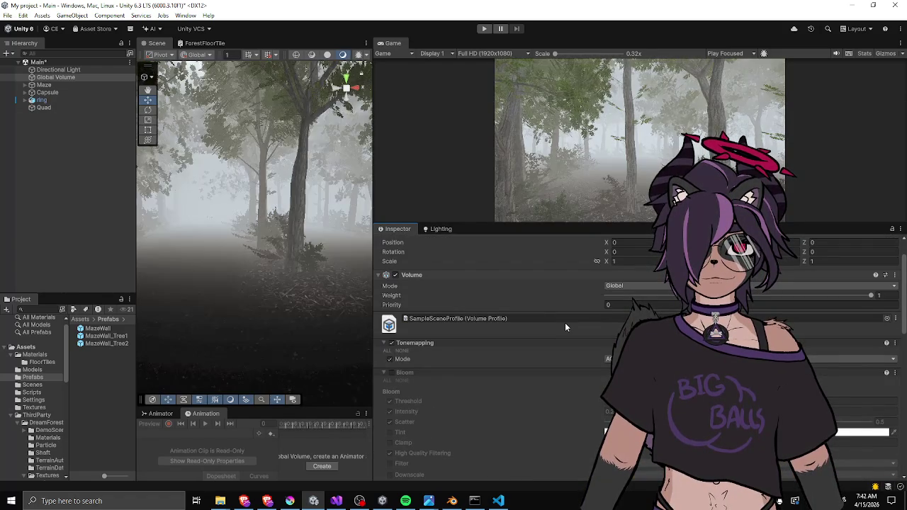
scroll(564, 327, "down", 2)
scroll(565, 322, "down", 10)
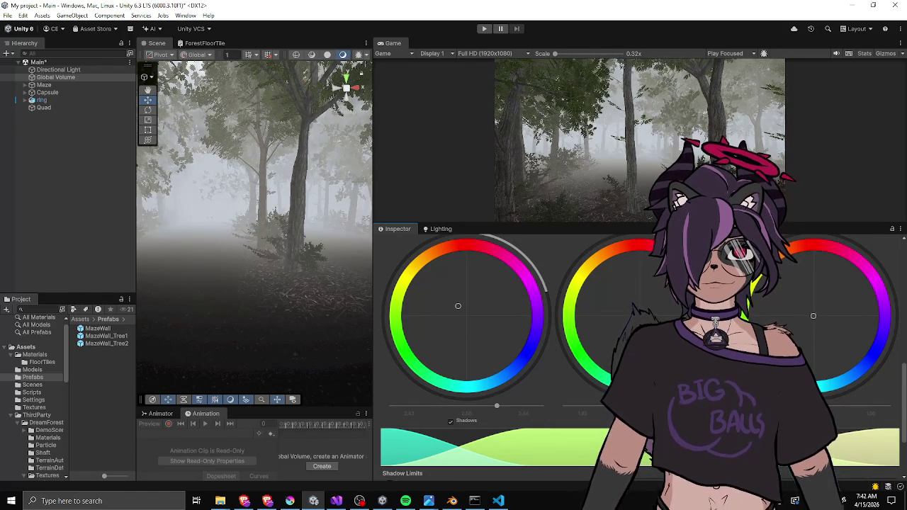
left_click_drag(495, 405, 472, 405)
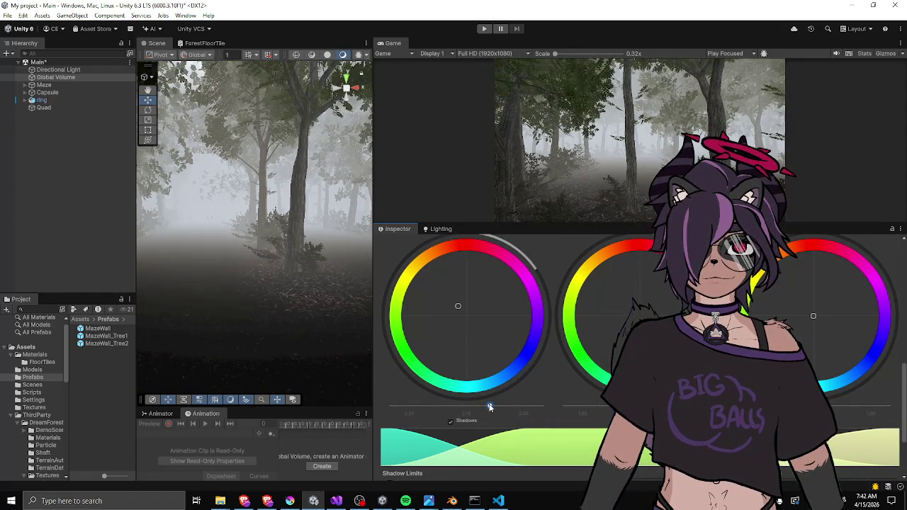
left_click_drag(489, 406, 497, 405)
mouse_move(268, 251)
left_mouse_down()
mouse_move(403, 236)
mouse_move(391, 238)
left_mouse_up()
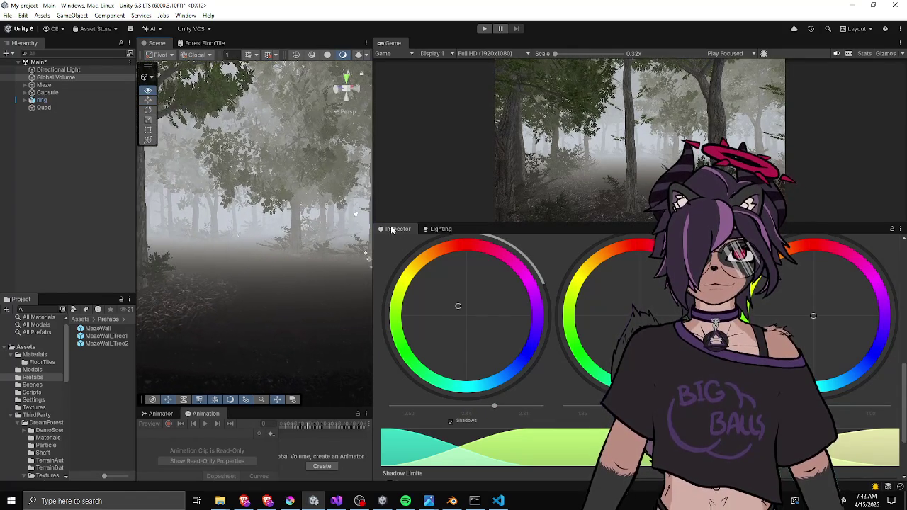
left_click_drag(374, 184, 262, 188)
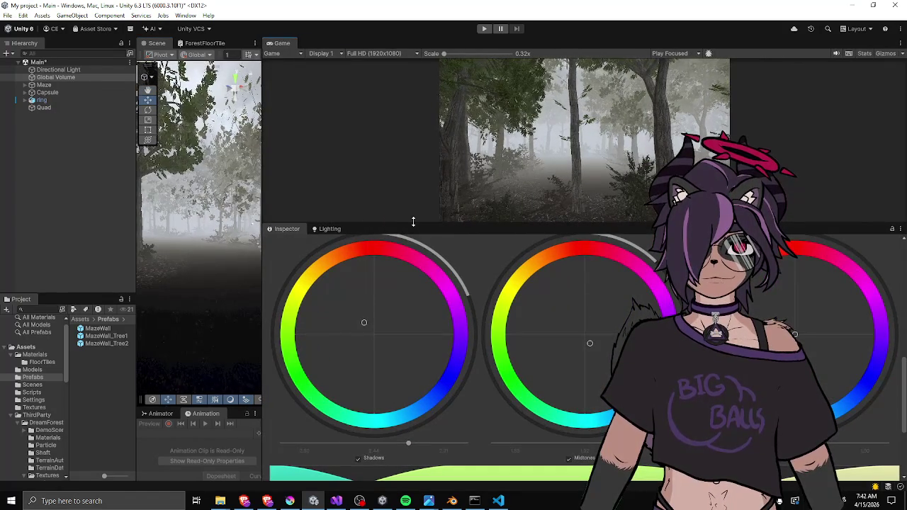
Resize the Game and grading panels, nudge the Shadows up slightly, and enlarge the Game view.
left_click_drag(411, 223, 403, 310)
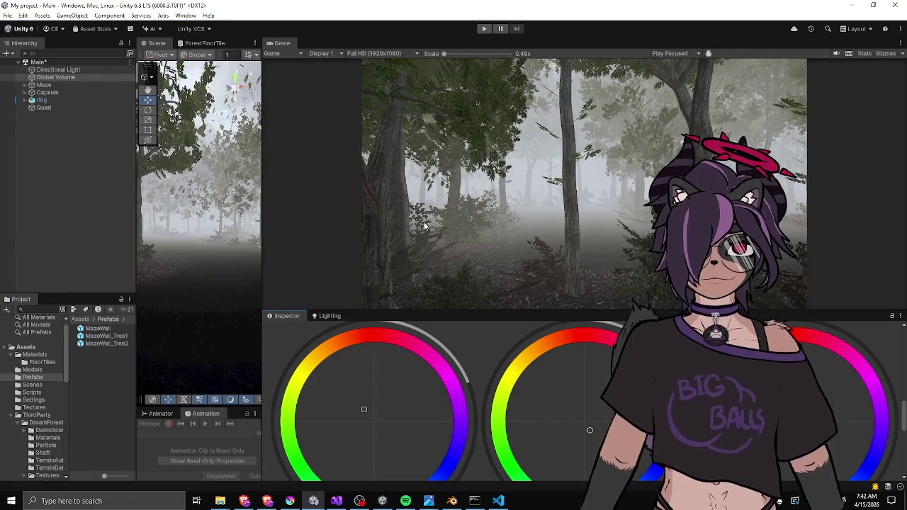
mouse_move(523, 309)
left_mouse_down()
mouse_move(505, 275)
mouse_move(507, 127)
left_mouse_up()
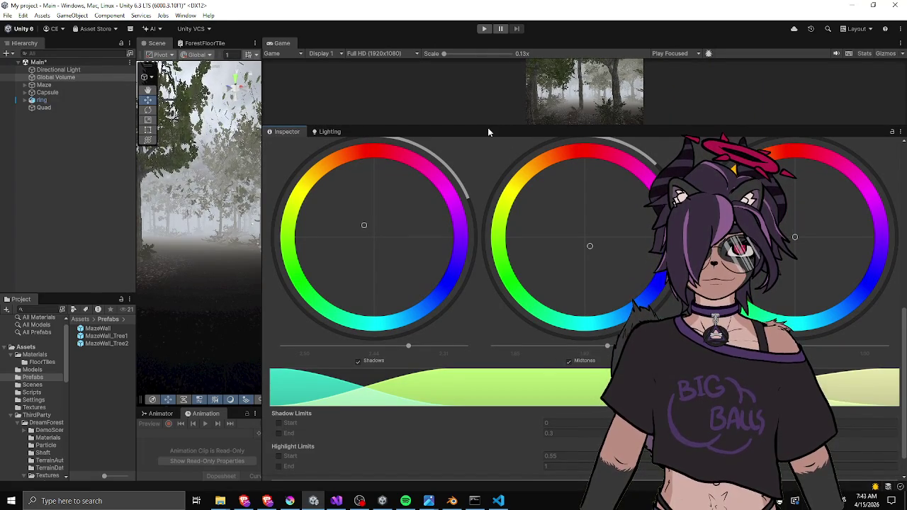
mouse_move(483, 124)
left_mouse_down()
mouse_move(461, 257)
mouse_move(461, 193)
left_mouse_up()
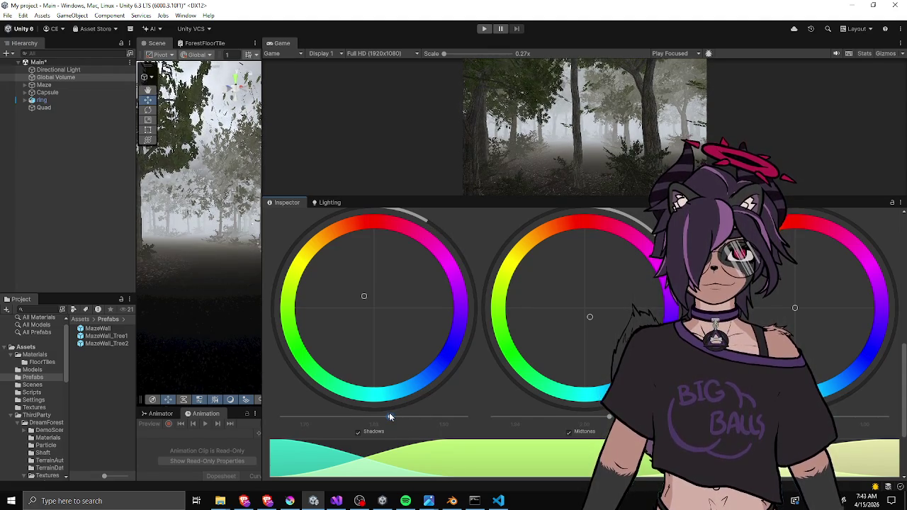
left_click_drag(392, 416, 389, 414)
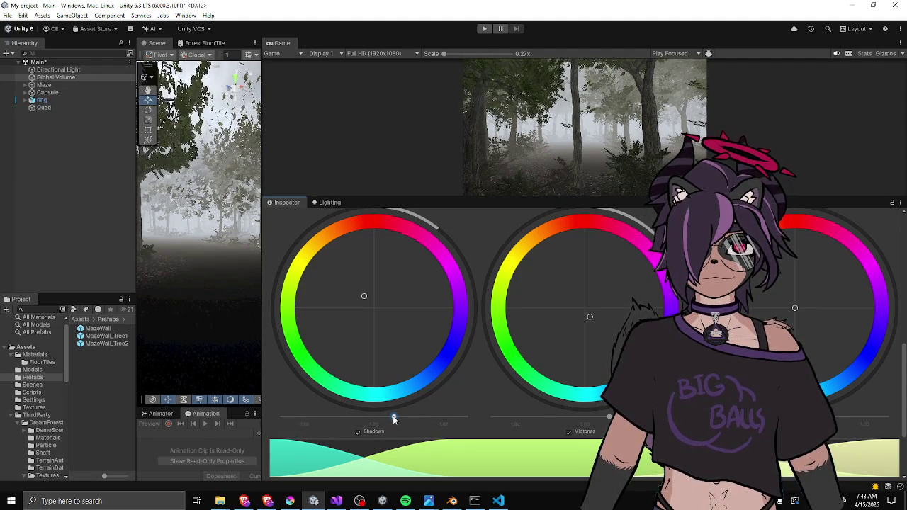
mouse_move(416, 199)
left_mouse_down()
mouse_move(416, 365)
mouse_move(419, 139)
mouse_move(419, 383)
left_mouse_up()
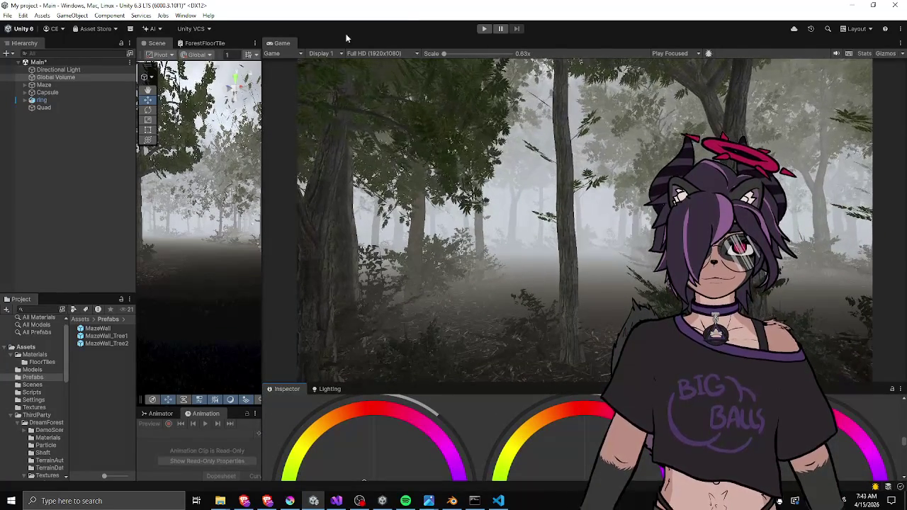
Move the Game view beside Scene, widen it, and run the forest scene in play mode.
left_click_drag(282, 43, 242, 45)
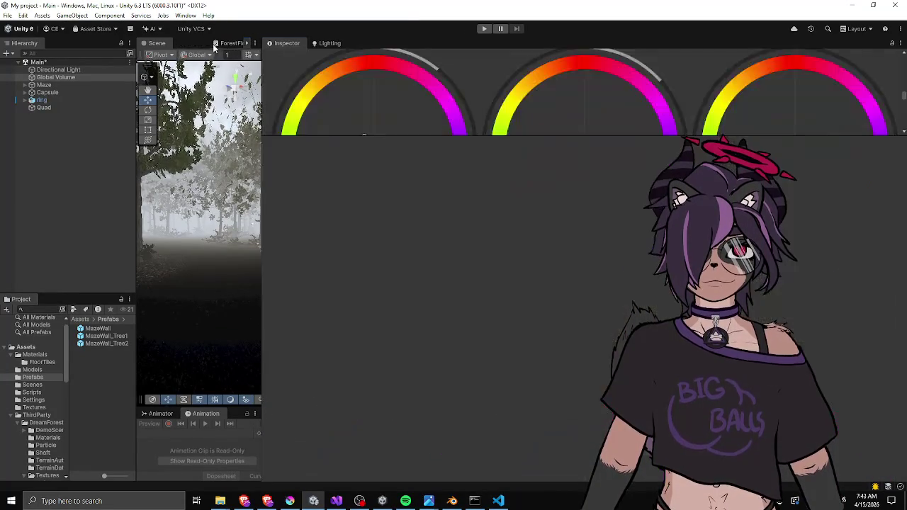
left_click_drag(262, 103, 667, 104)
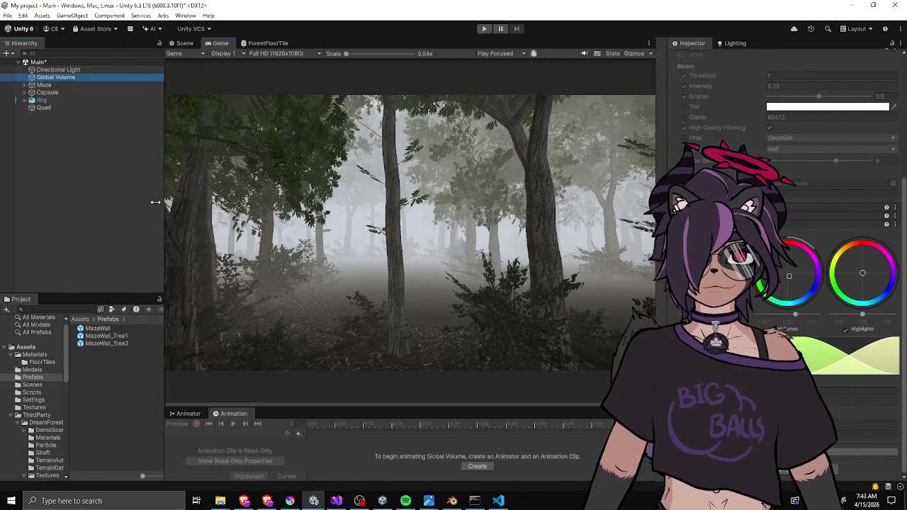
left_click_drag(134, 205, 145, 204)
left_click(484, 29)
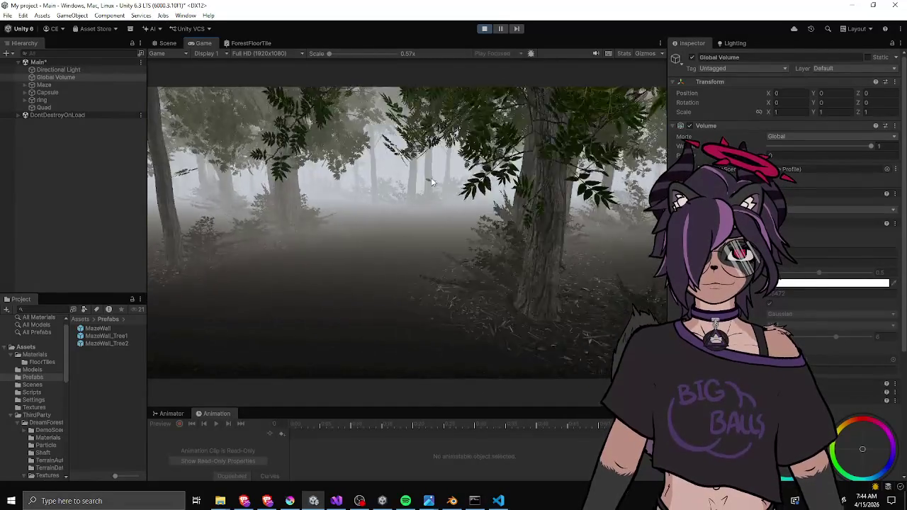
scroll(851, 213, "down", 4)
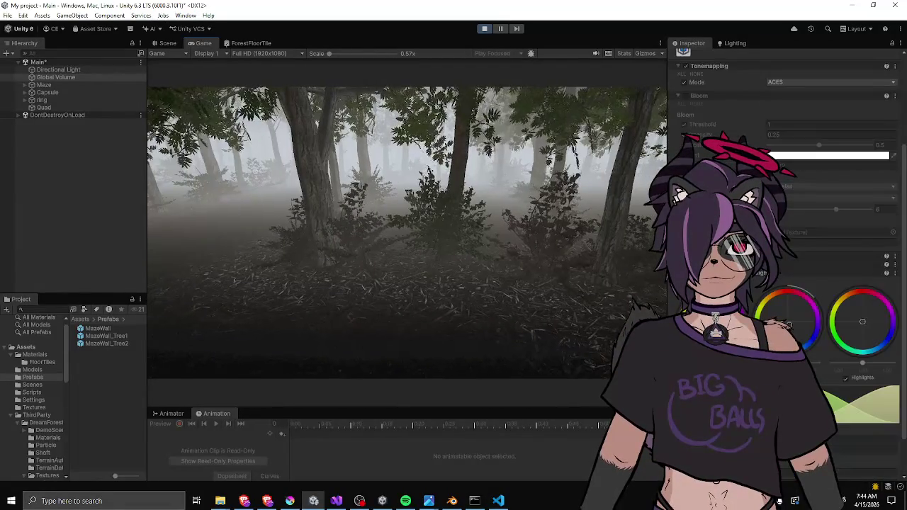
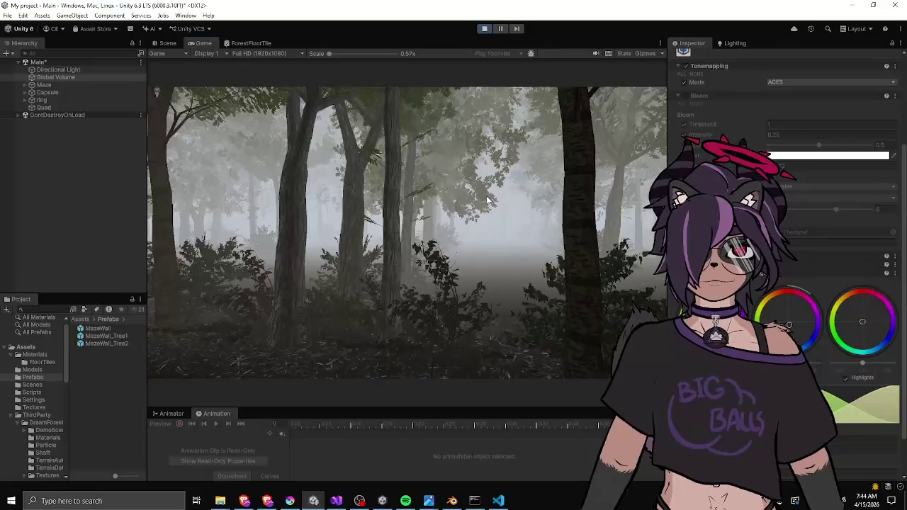
Stop Play mode with Ctrl+P to go back to editing the forest scene.
key("ctrl+p")
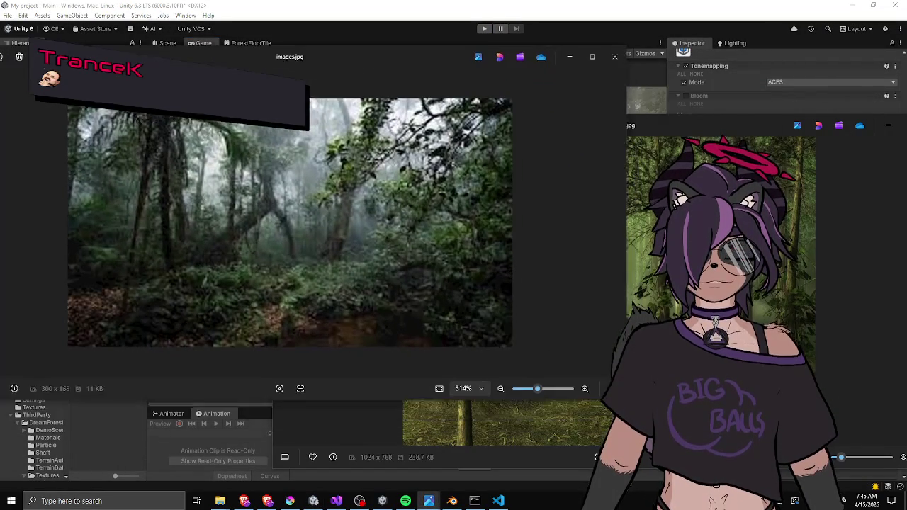
Arrange the sunlit forest and misty jungle reference photos side by side, then return to Unity.
left_click(658, 130)
left_click_drag(658, 129, 699, 147)
mouse_move(566, 141)
left_mouse_down()
mouse_move(568, 124)
mouse_move(549, 104)
mouse_move(528, 105)
left_mouse_up()
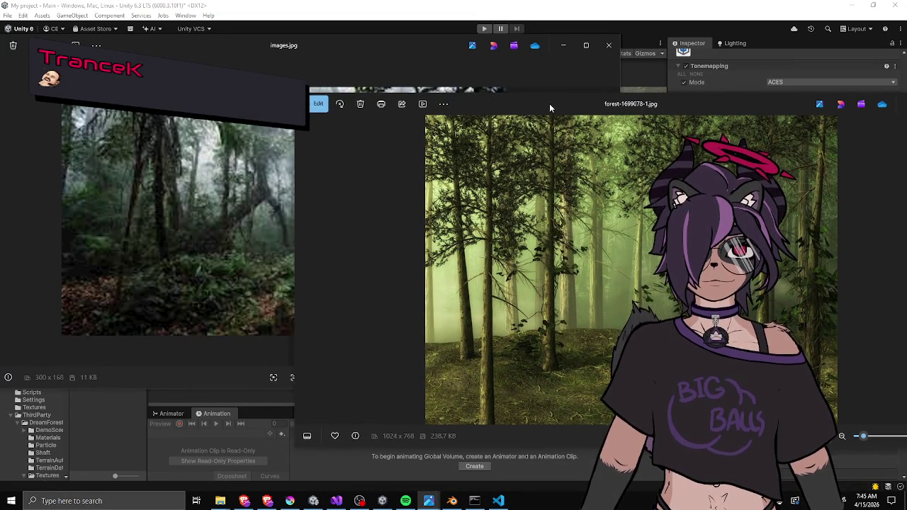
left_click_drag(547, 106, 613, 161)
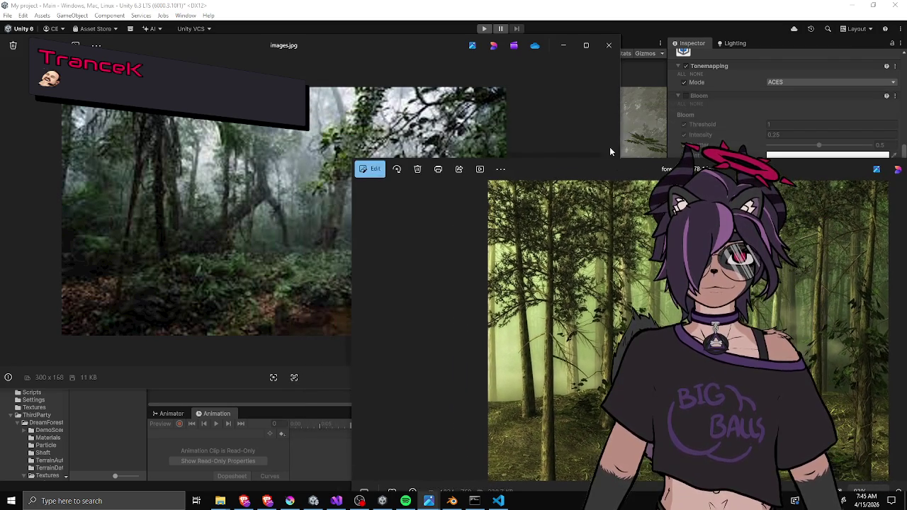
left_click_drag(401, 43, 440, 39)
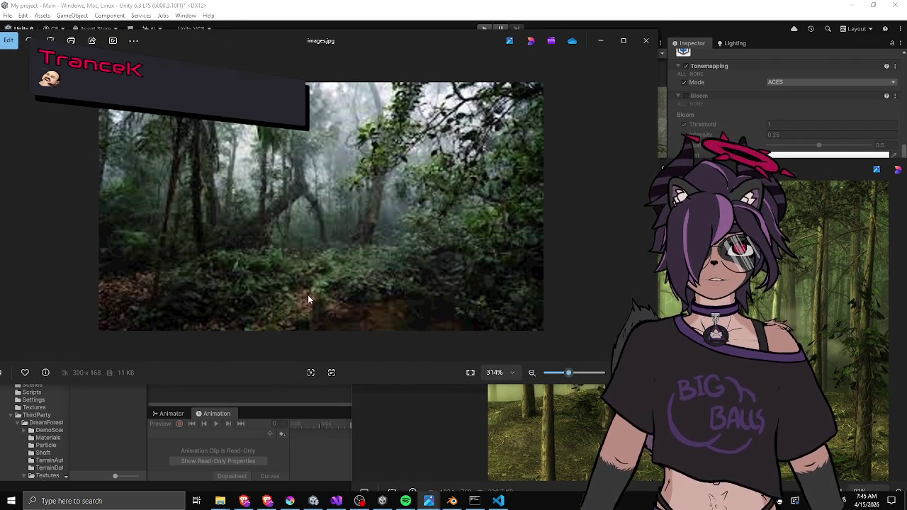
mouse_move(356, 46)
left_mouse_down()
mouse_move(343, 62)
mouse_move(353, 74)
left_mouse_up()
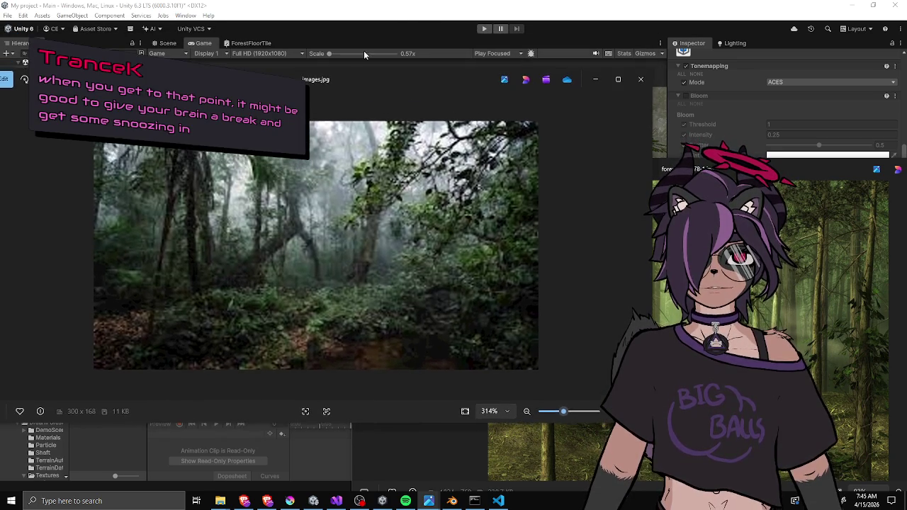
key("alt+Tab")
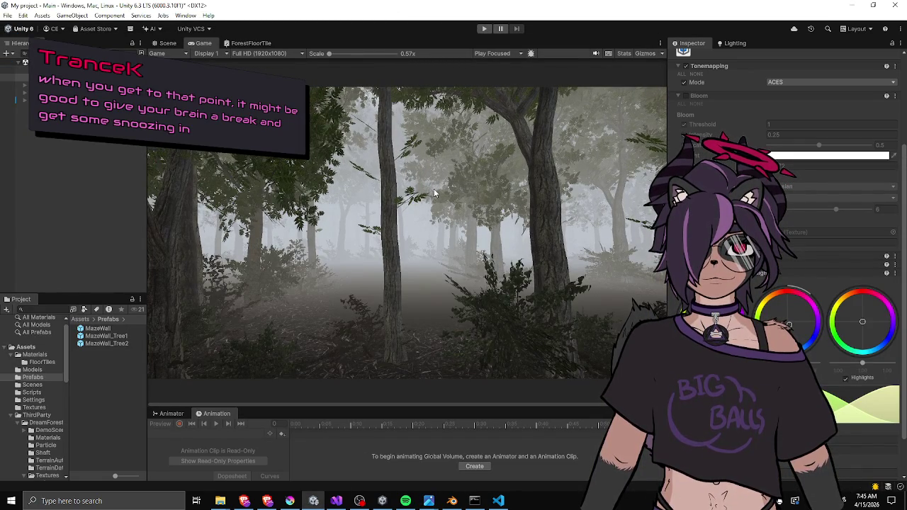
Add a new post-processing override to the Global Volume.
scroll(780, 248, "down", 3)
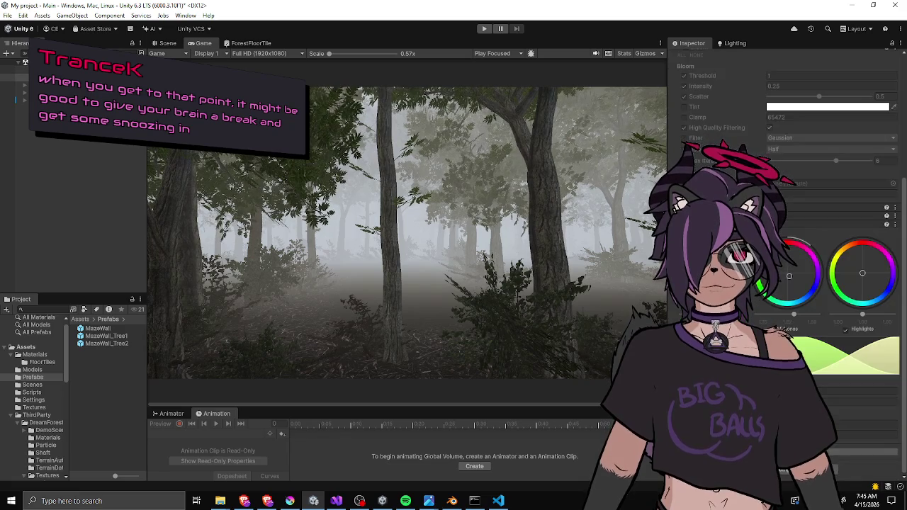
left_click(784, 315)
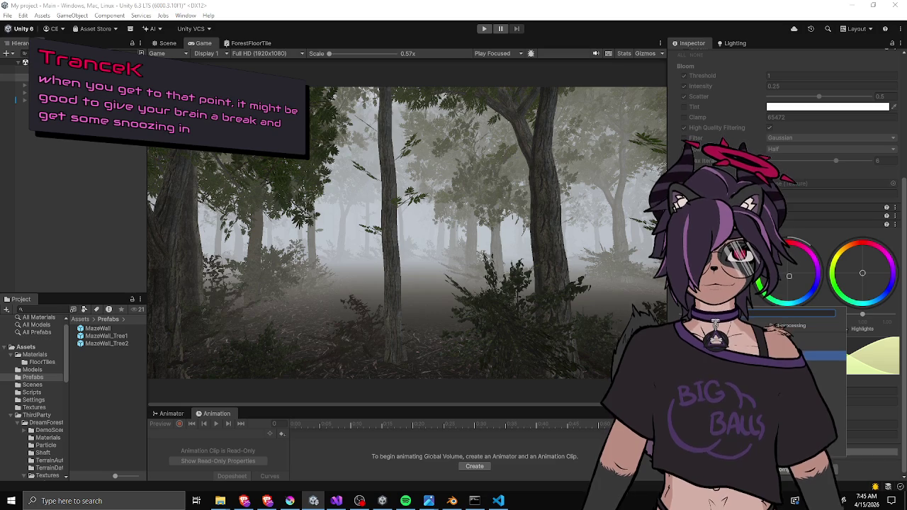
scroll(787, 212, "down", 3)
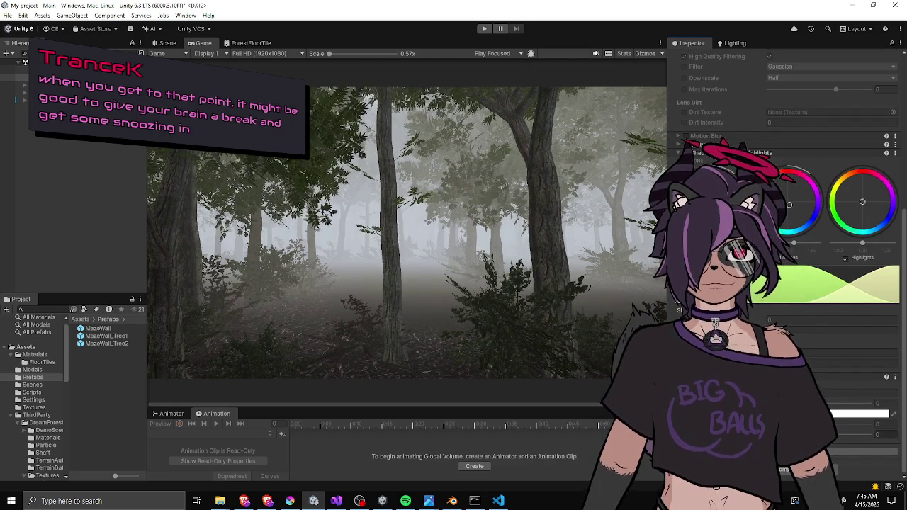
Tune the override's values to about 25, 28 and 72.9, and set one field to -2.8.
left_click_drag(799, 434, 849, 437)
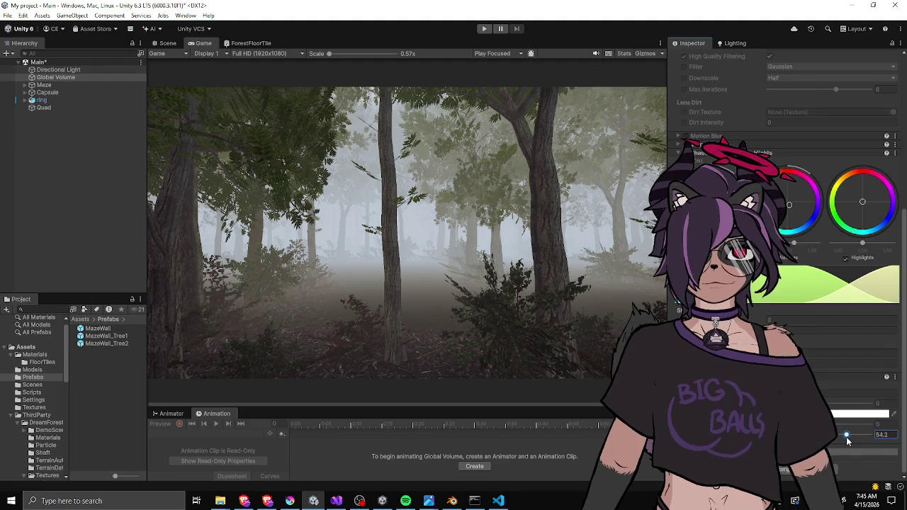
left_click_drag(846, 437, 836, 448)
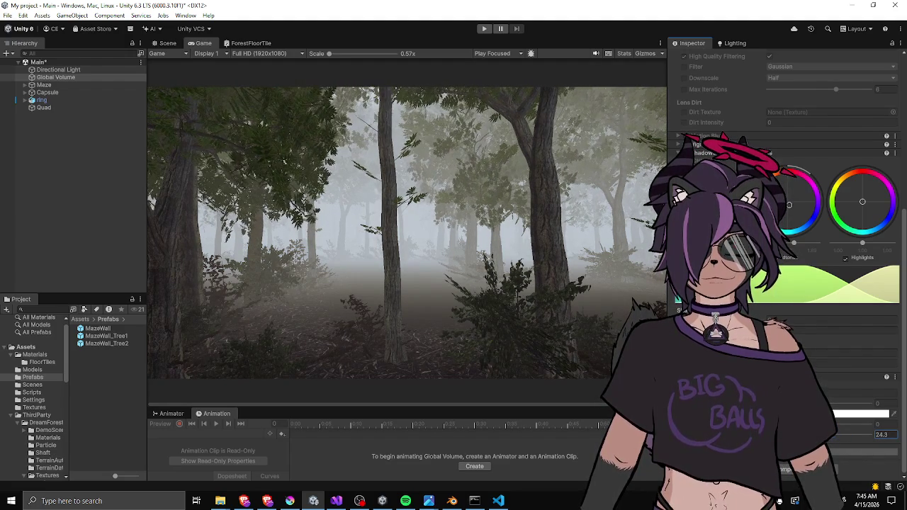
left_click(834, 404)
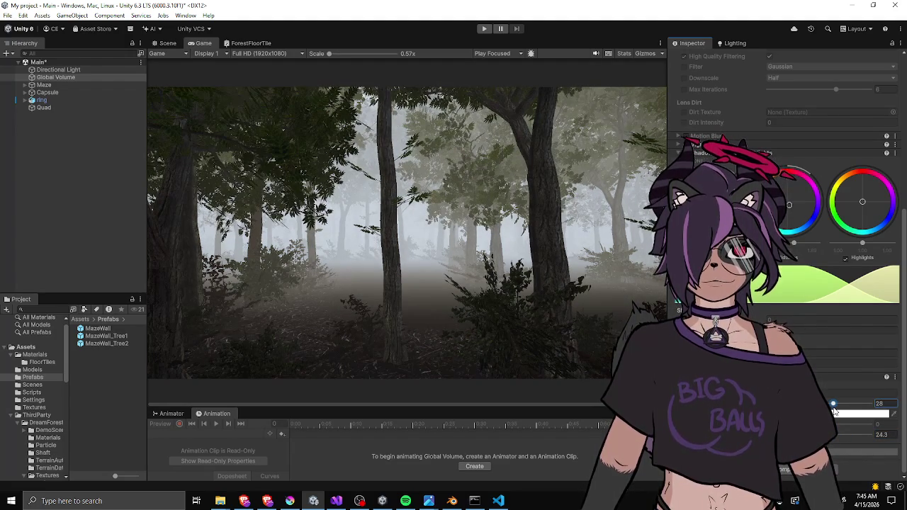
left_click_drag(834, 411, 836, 416)
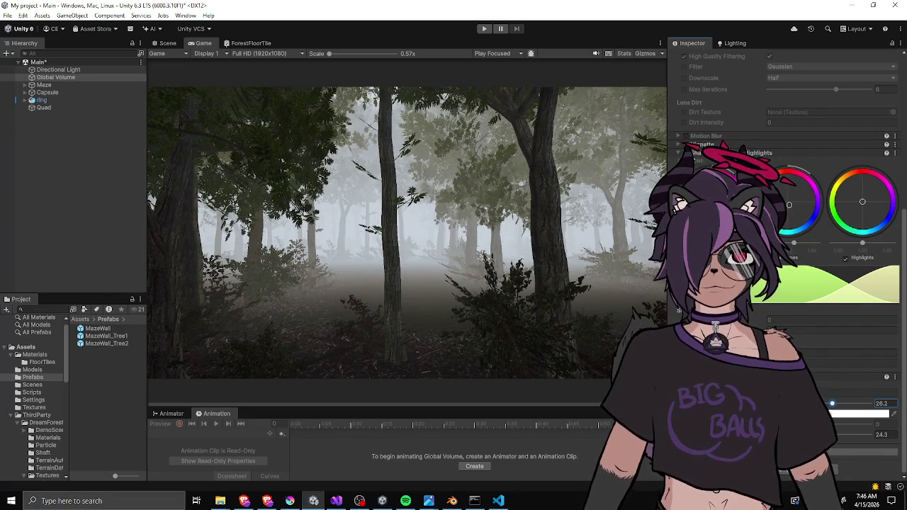
left_click_drag(835, 436, 859, 431)
left_click(881, 403)
type("-2.8")
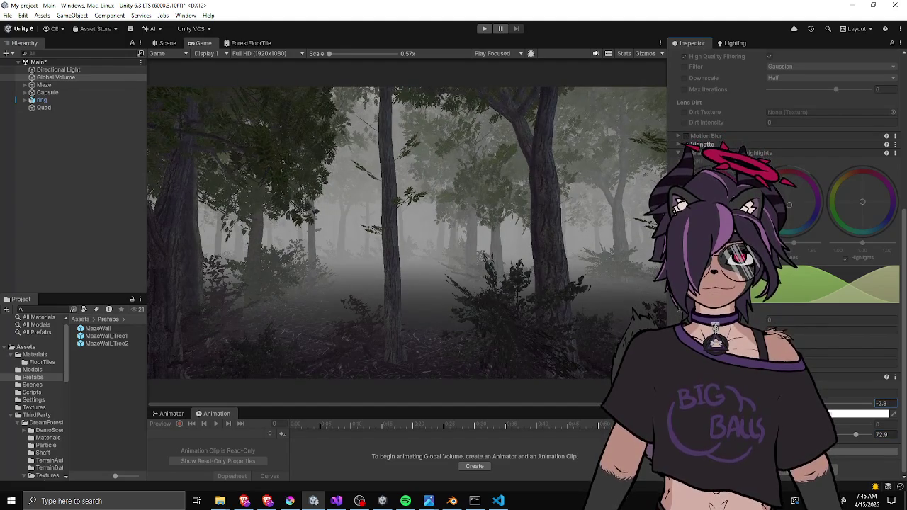
scroll(780, 213, "up", 3)
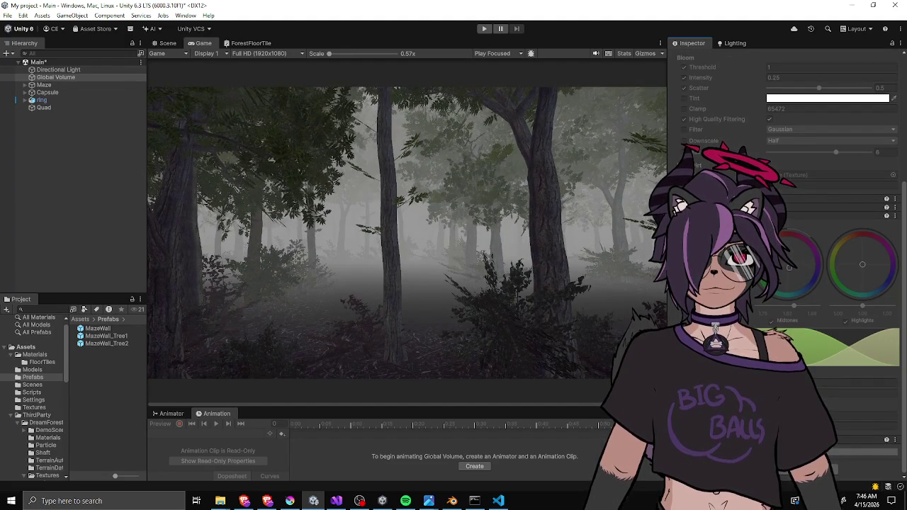
Move the new override up one place in the Global Volume's list of effects.
left_click(887, 439)
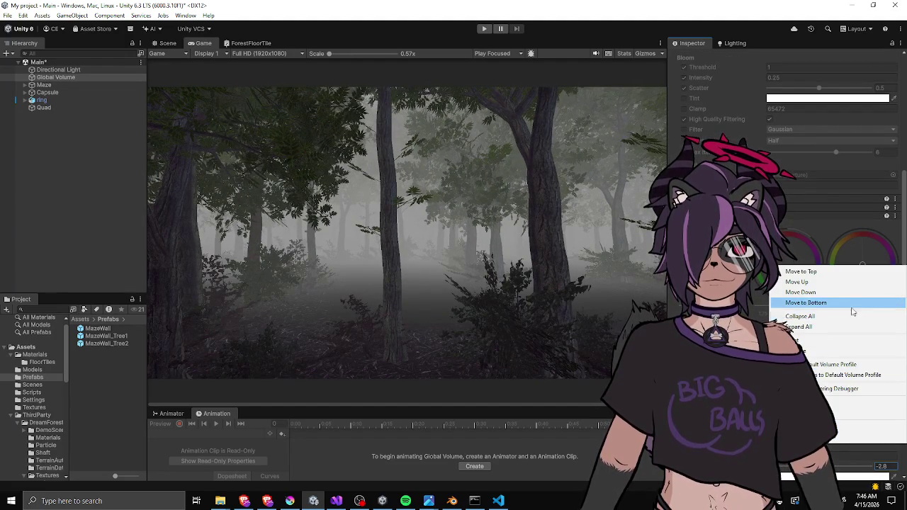
left_click(843, 282)
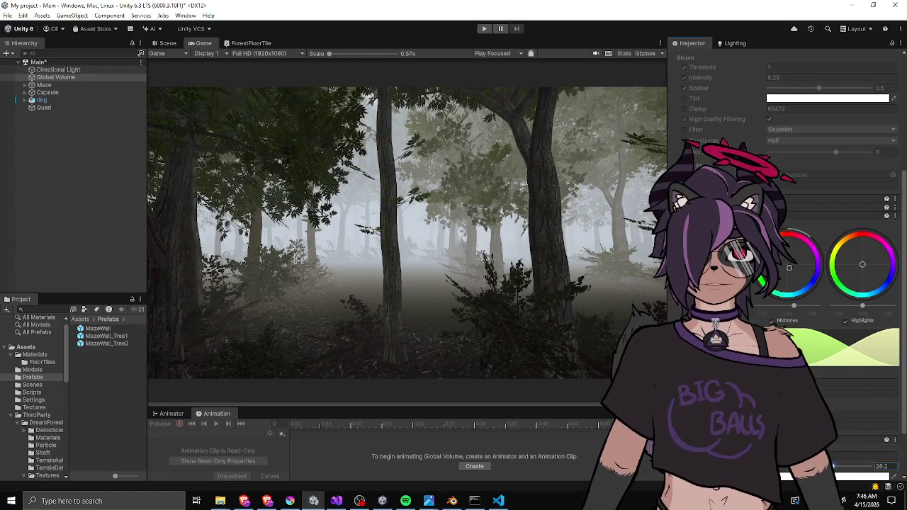
right_click(853, 439)
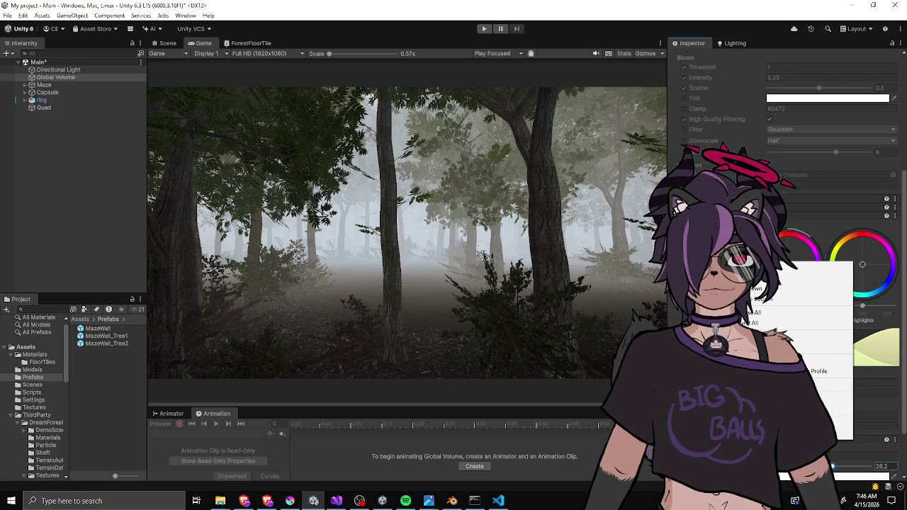
left_click(815, 398)
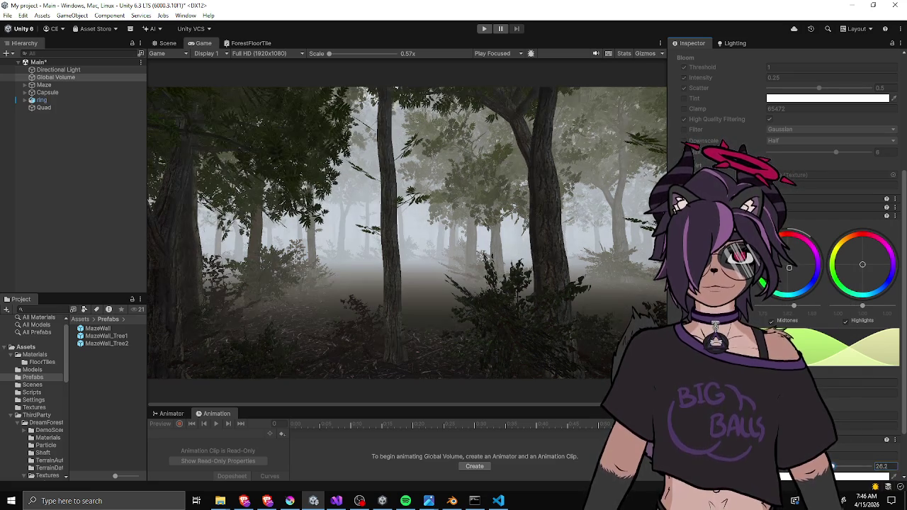
left_click(881, 466)
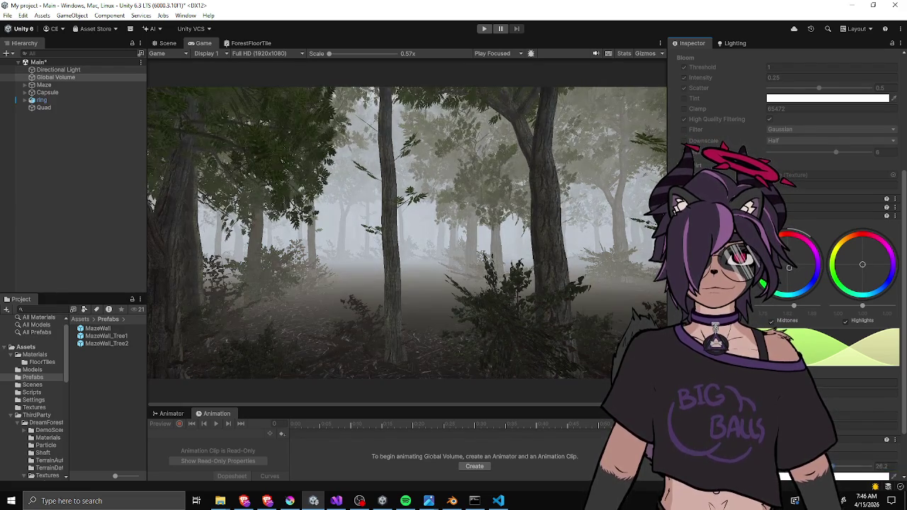
left_click(779, 315)
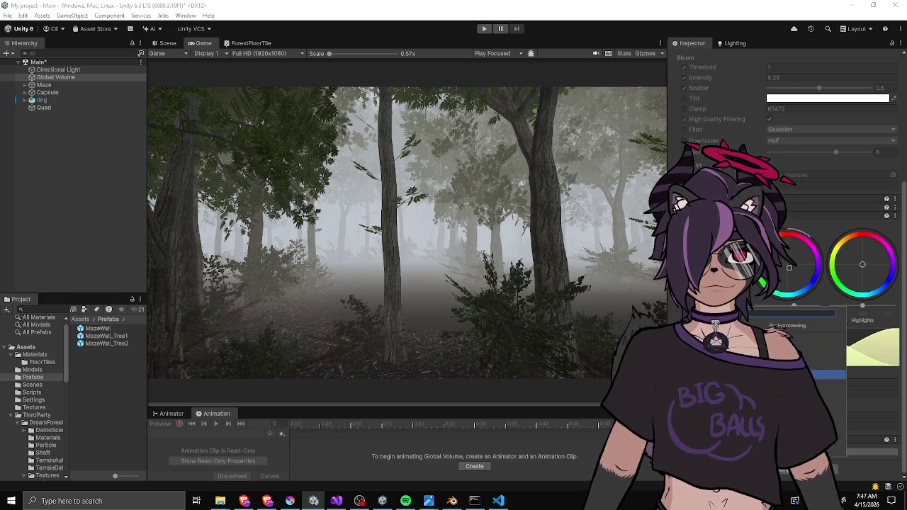
Browse the post-processing override list to add a Depth of Field override.
scroll(787, 213, "down", 2)
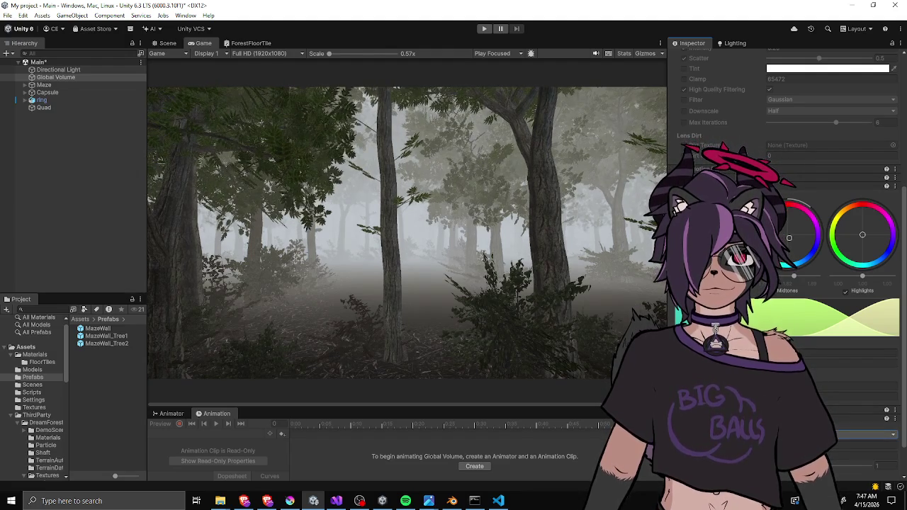
scroll(787, 212, "down", 2)
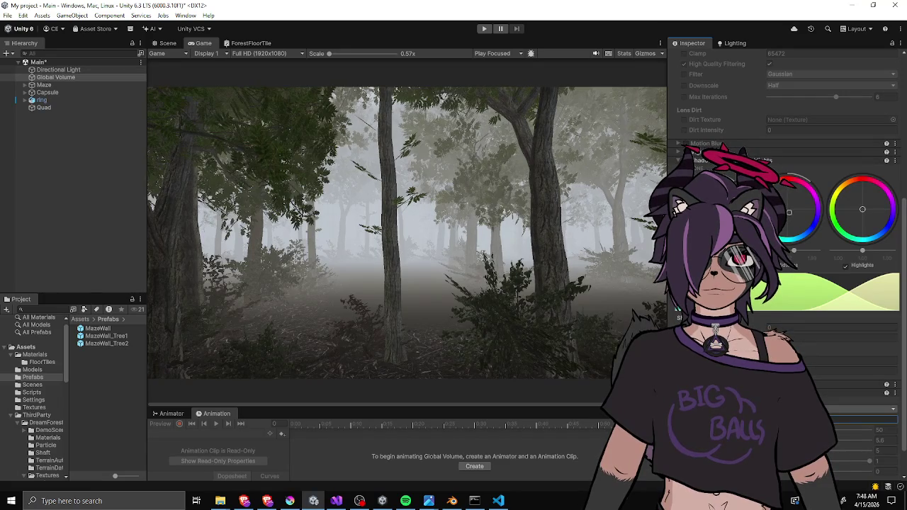
Change the depth-of-field value from 5.6 to 1.5, then compare the Scene and Game views.
type("1.8")
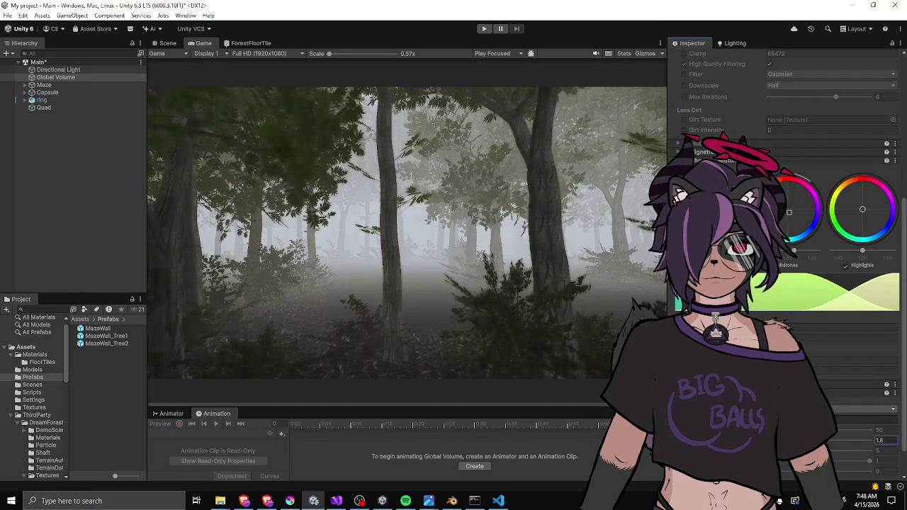
key("BackSpace")
type("4")
key("BackSpace")
type("5")
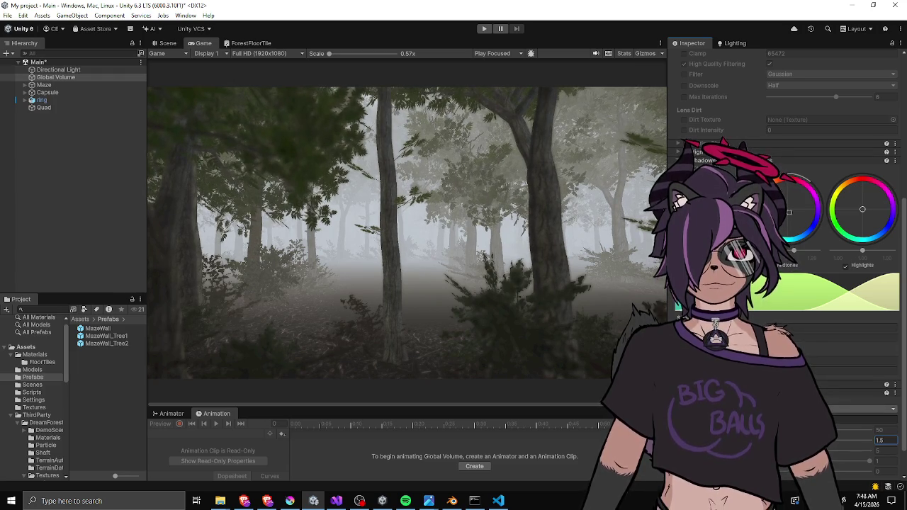
key("Return")
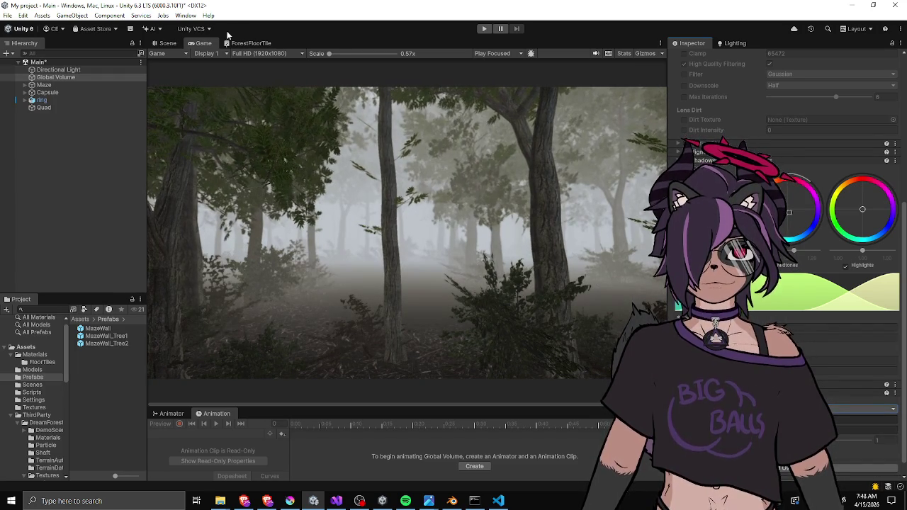
left_click(170, 45)
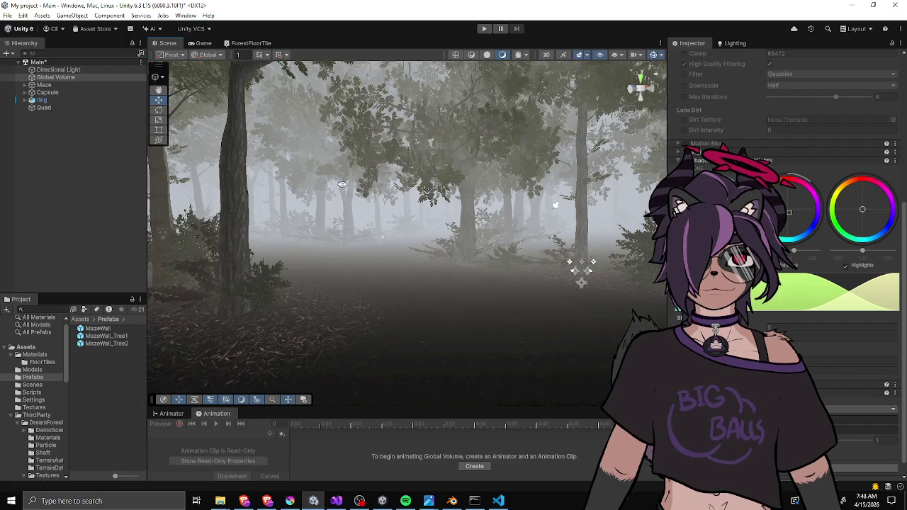
left_click(204, 44)
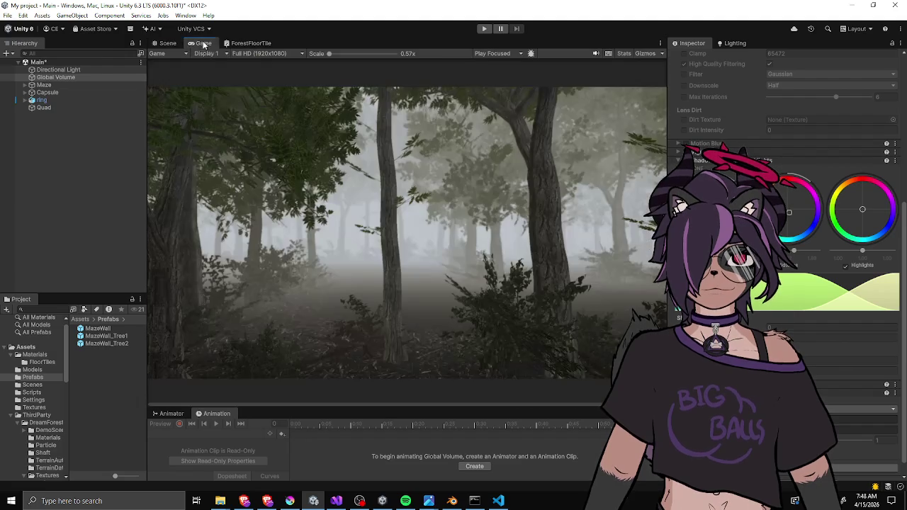
Enter Play mode and walk through the trees and along the path to view the fog.
left_click(486, 29)
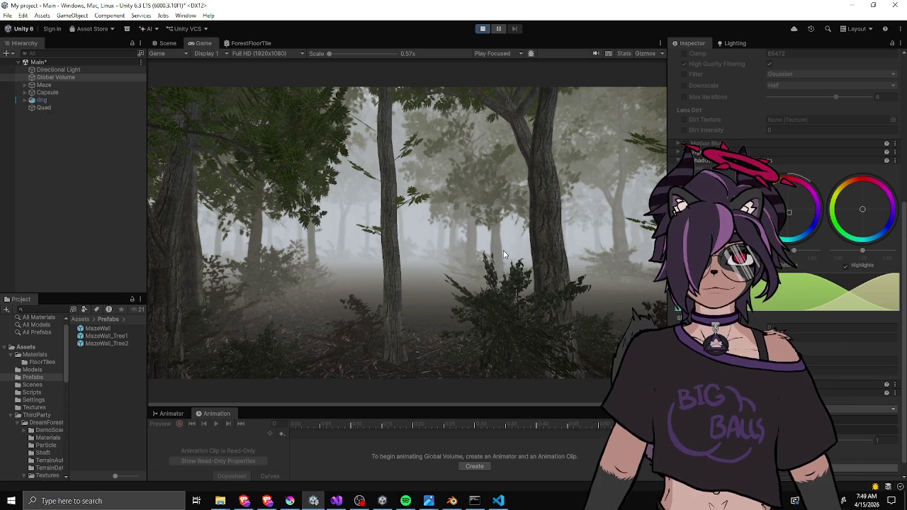
key("w")
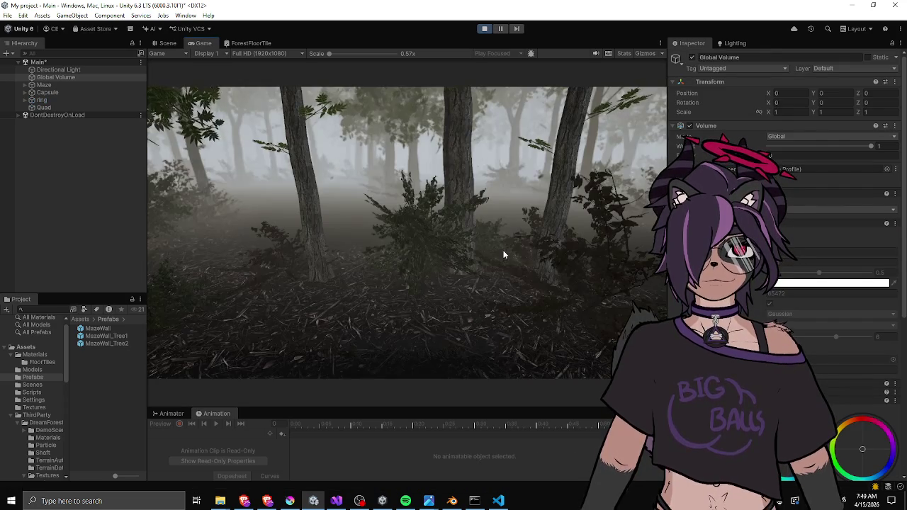
key("w")
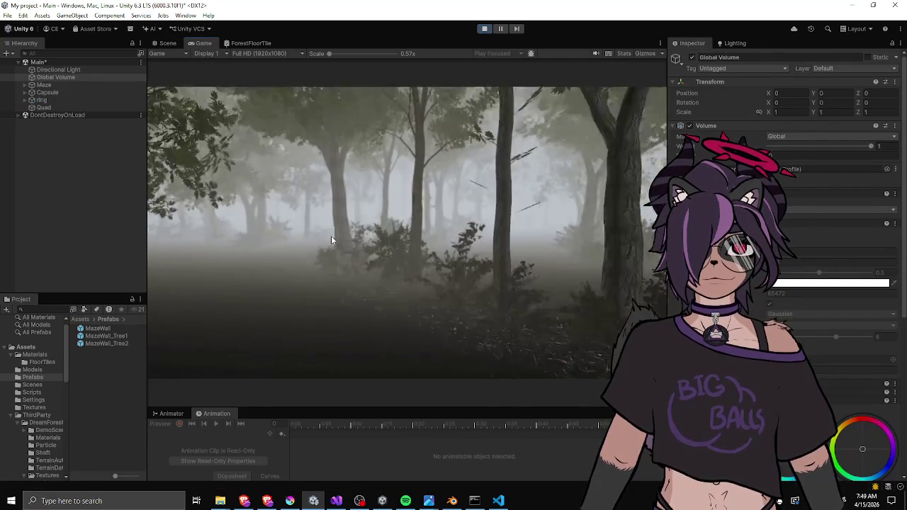
key("w")
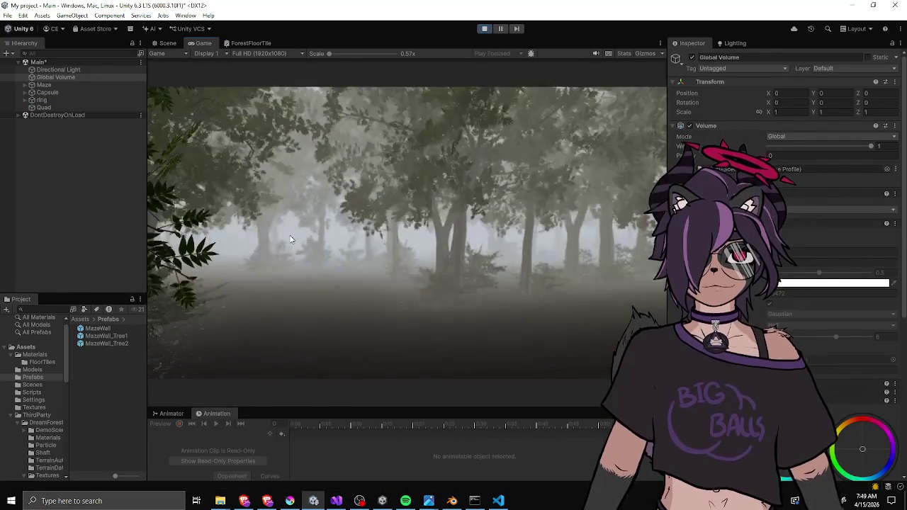
key("w")
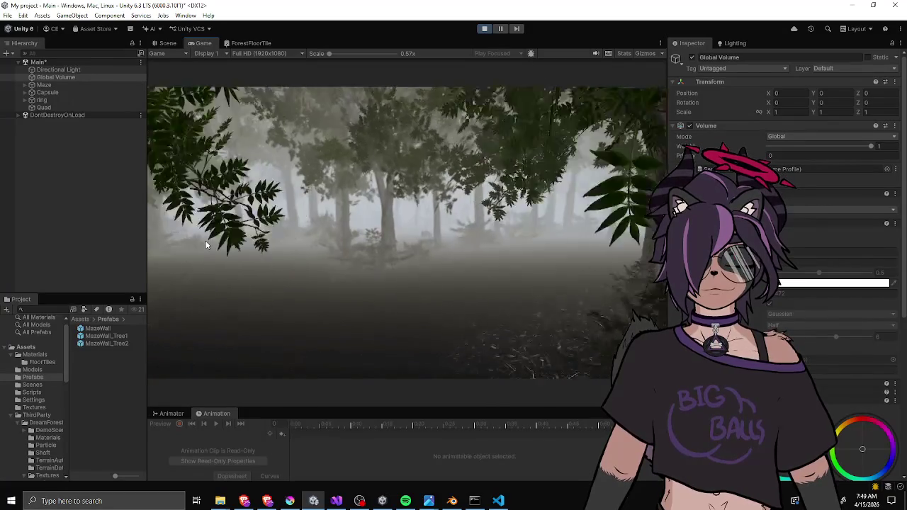
key("w")
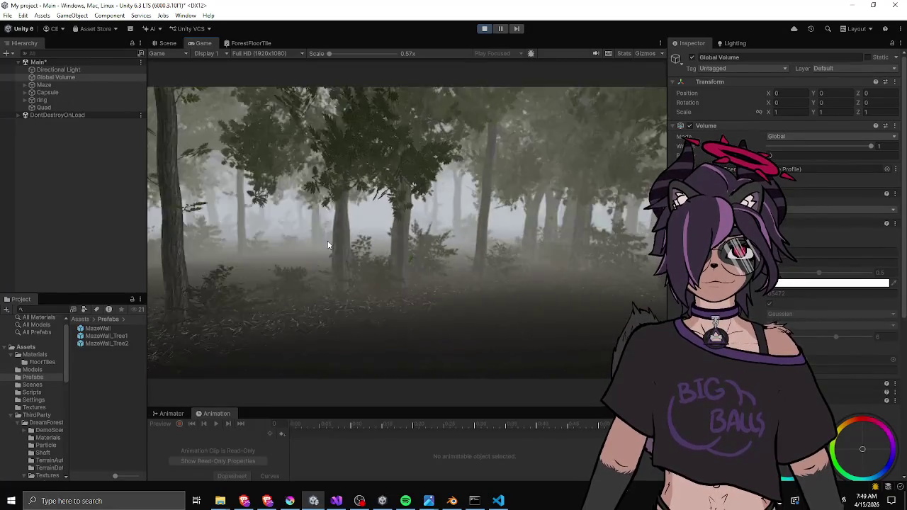
key("w")
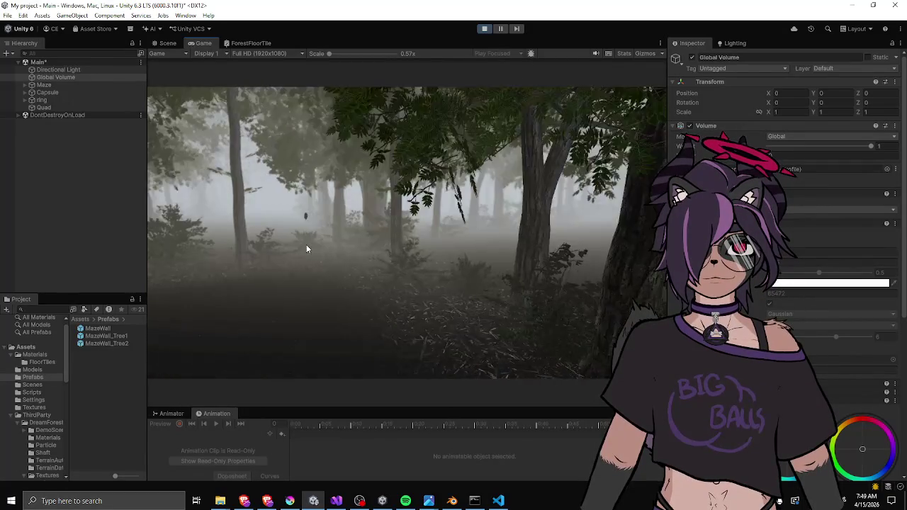
key("w")
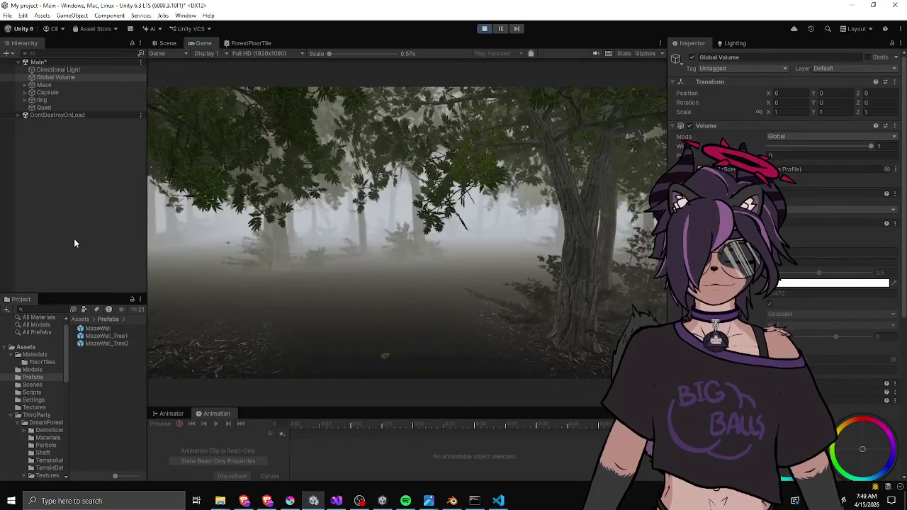
key("w")
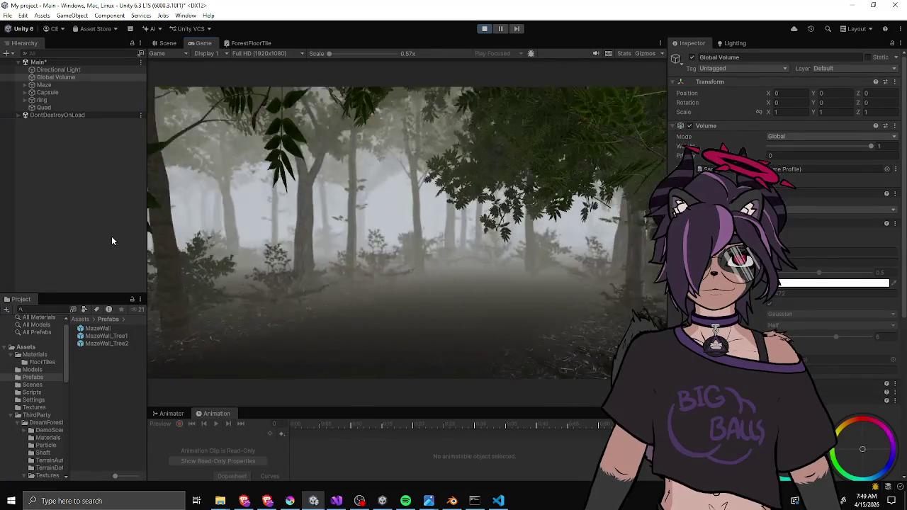
key("w")
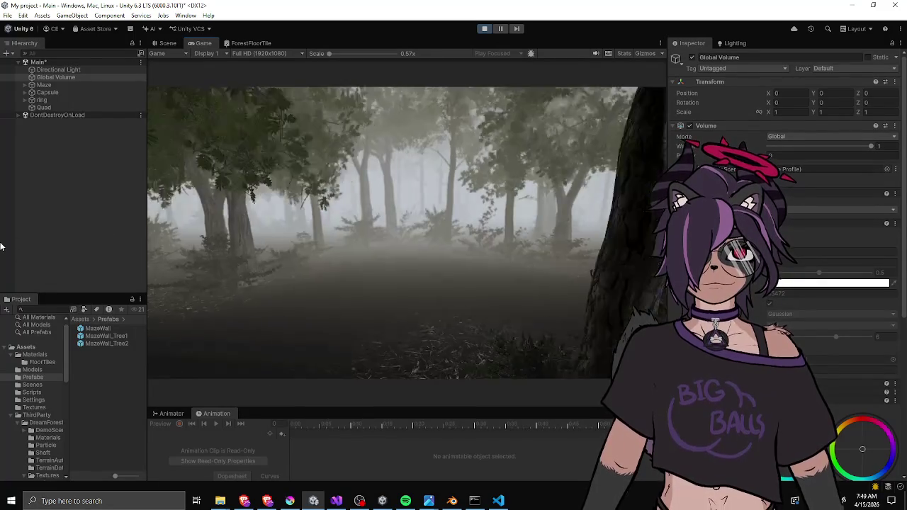
key("w")
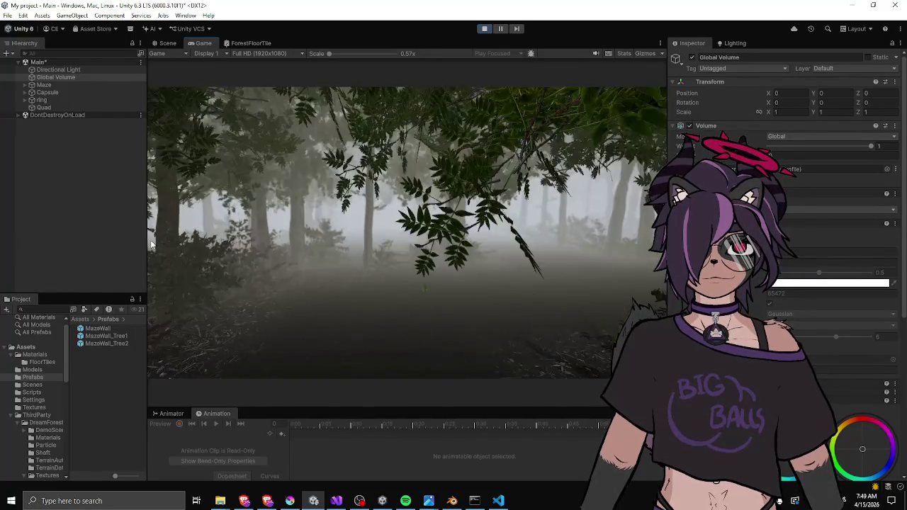
key("w")
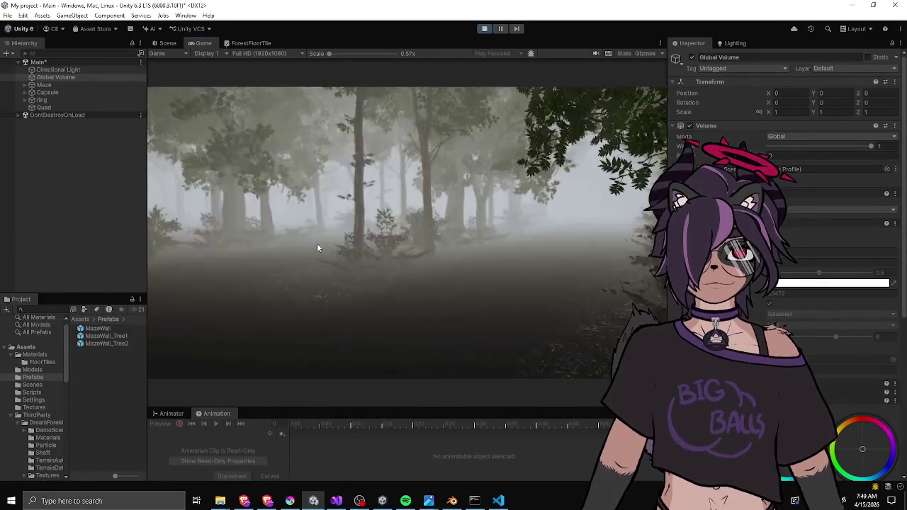
key("w")
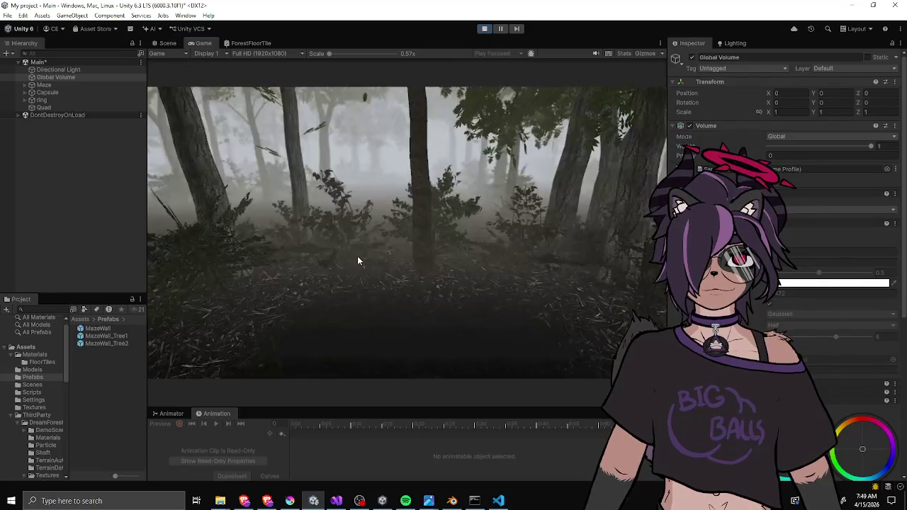
key("w")
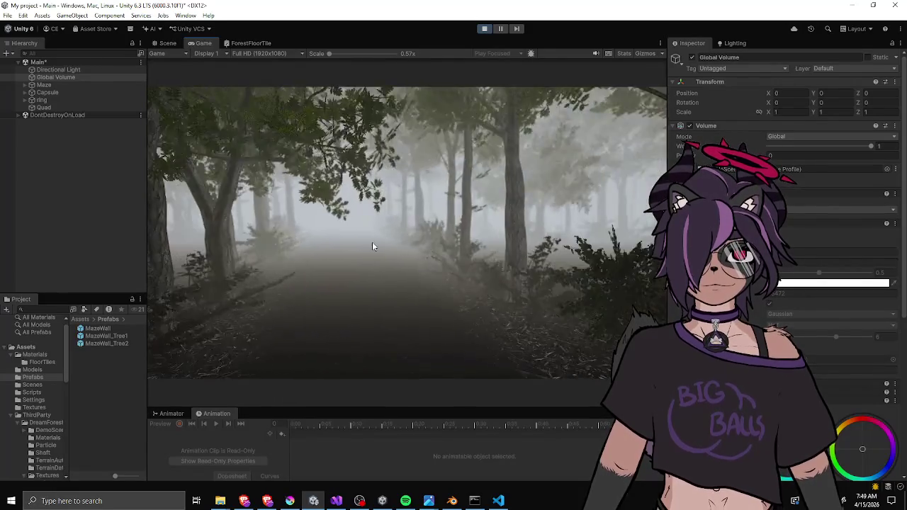
key("w")
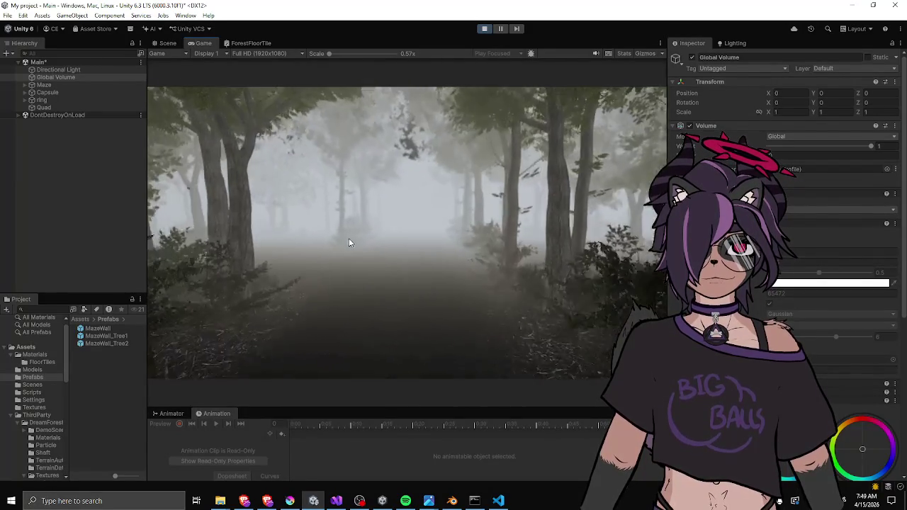
key("w")
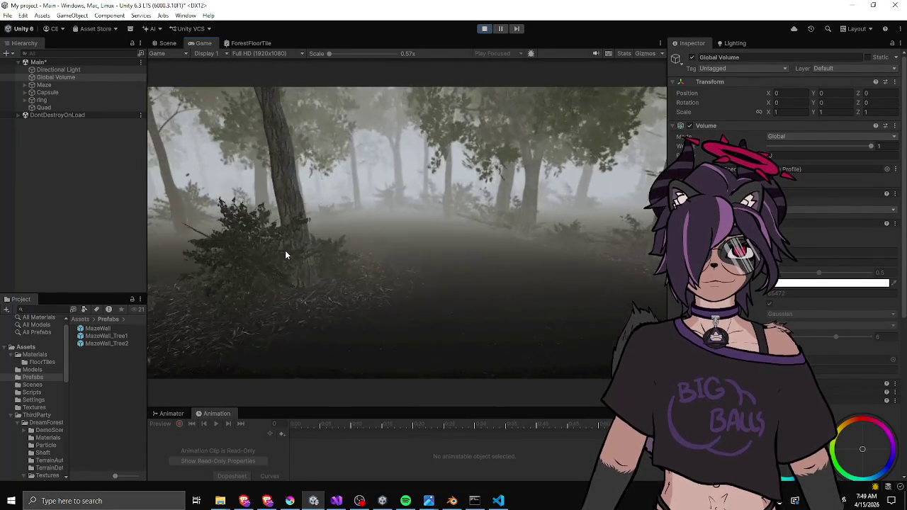
key("w")
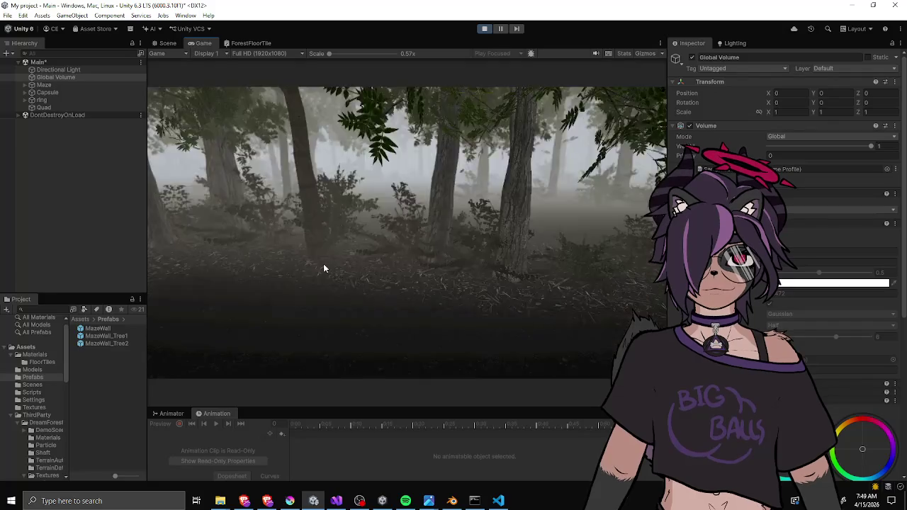
key("w")
scroll(784, 248, "down", 5)
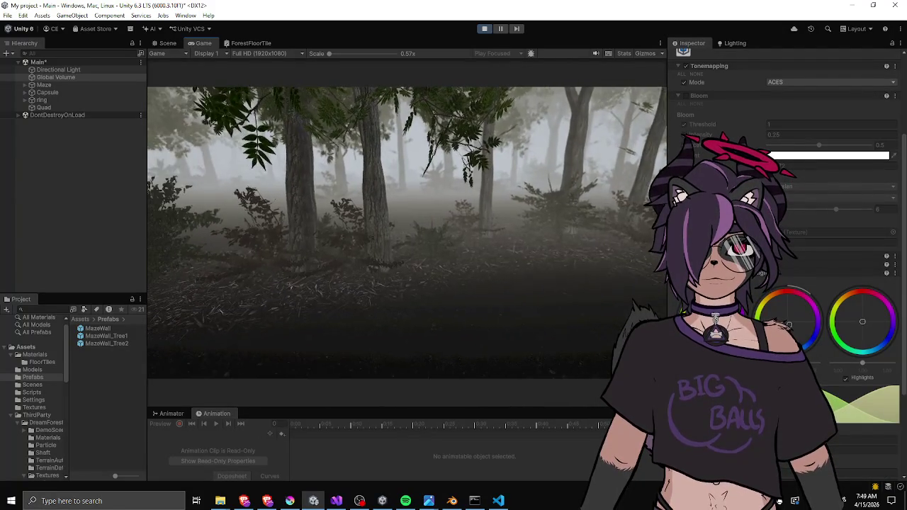
scroll(783, 248, "down", 5)
key("w")
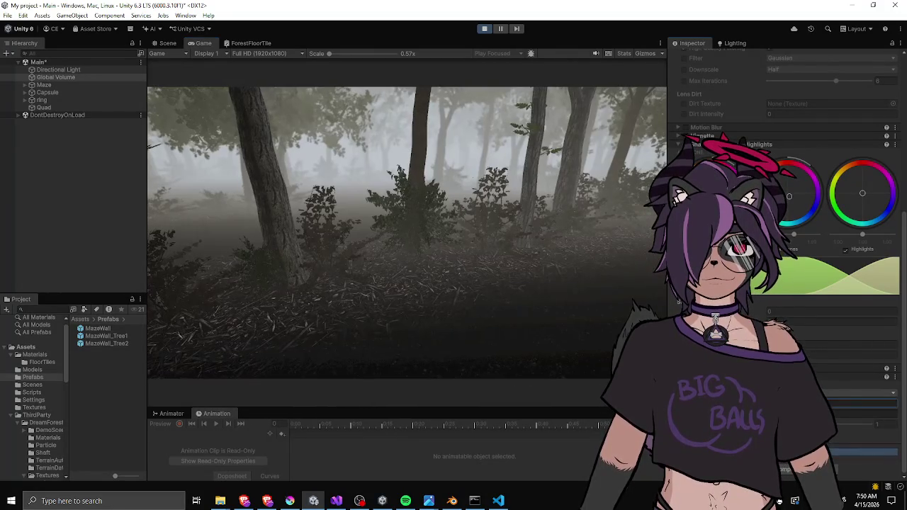
left_click(794, 302)
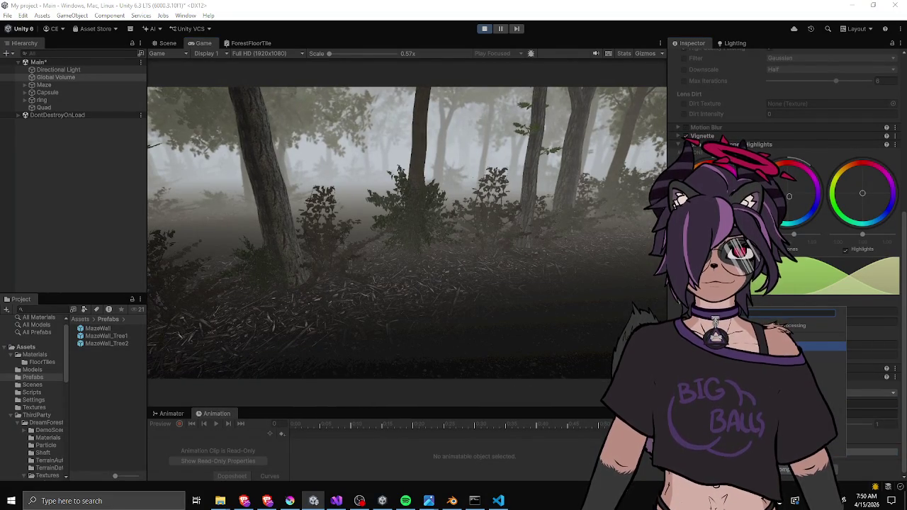
Add Chromatic Aberration at about 0.24 intensity and walk through the forest to check it.
left_click(808, 346)
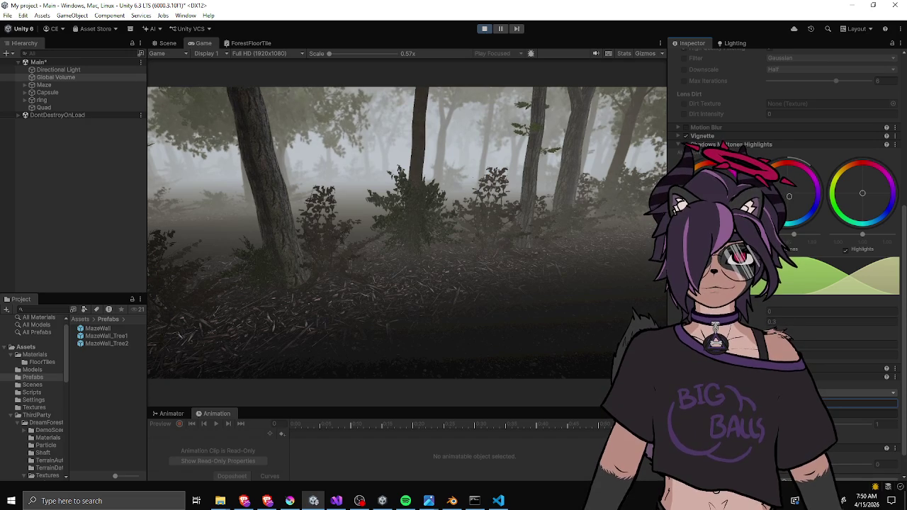
left_click_drag(772, 464, 797, 464)
key("w")
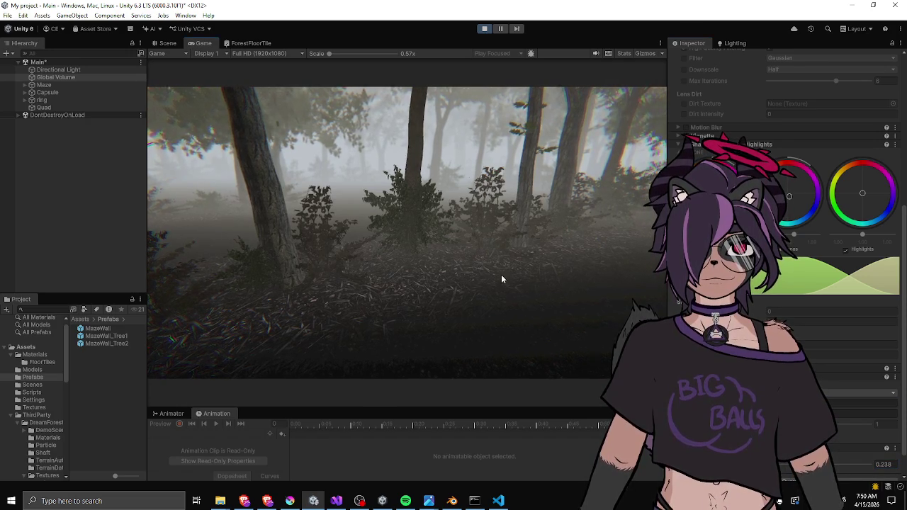
key("w")
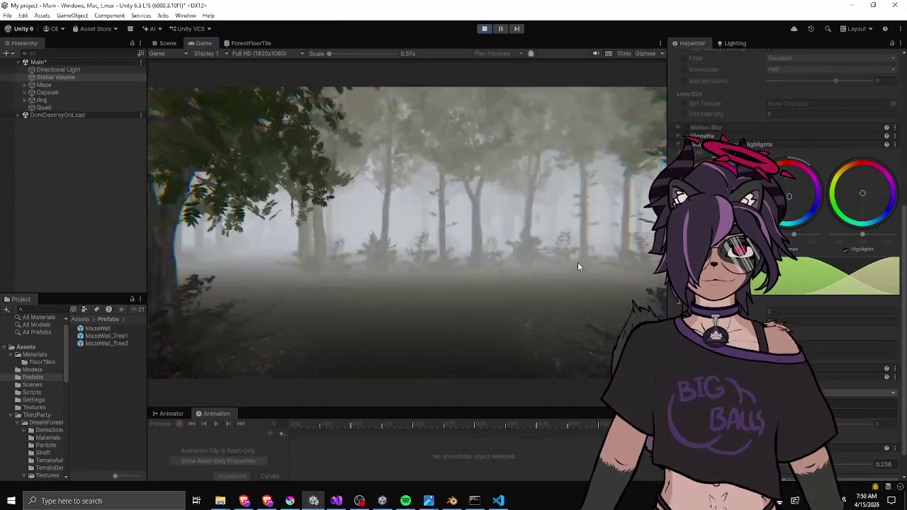
key("w")
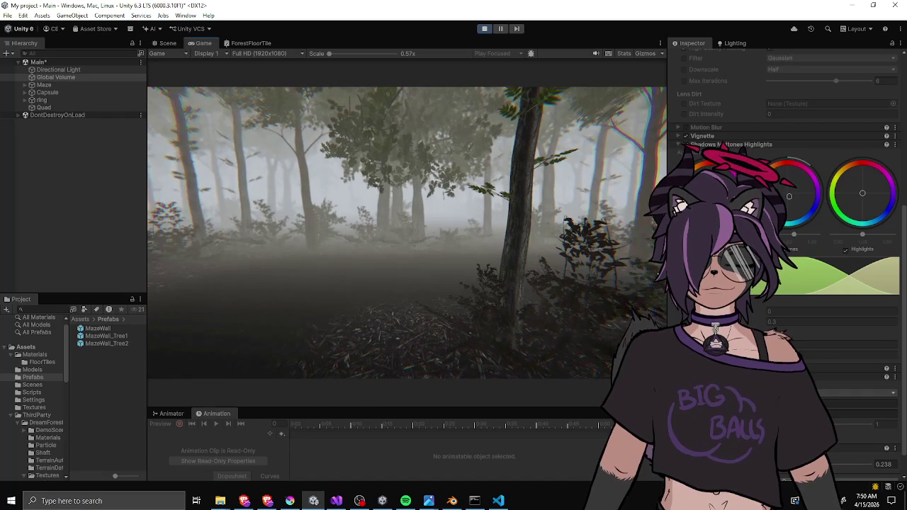
key("w")
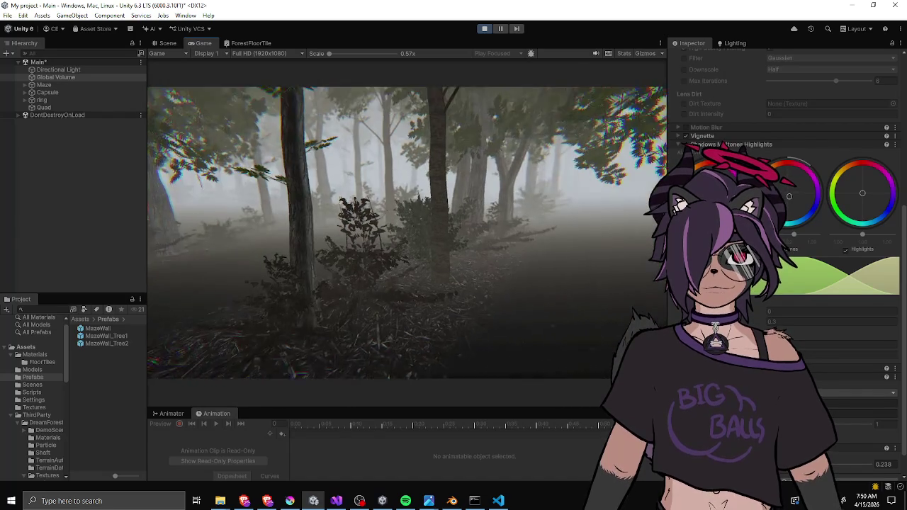
key("w")
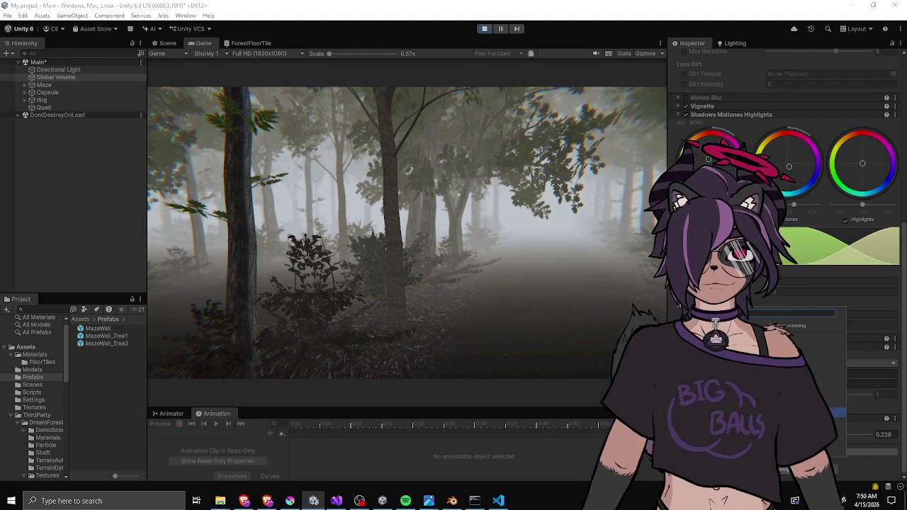
scroll(784, 212, "down", 2)
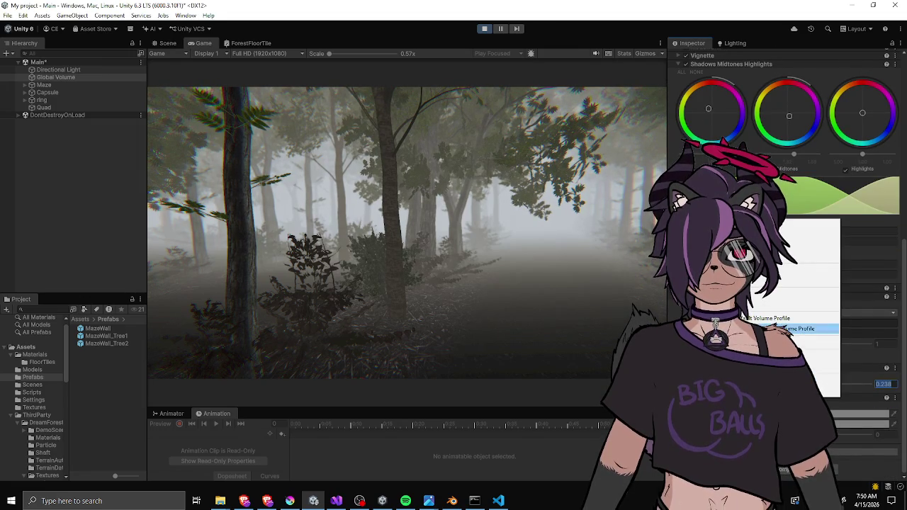
Add a Film Grain override to the Global Volume.
key("Escape")
scroll(783, 212, "up", 2)
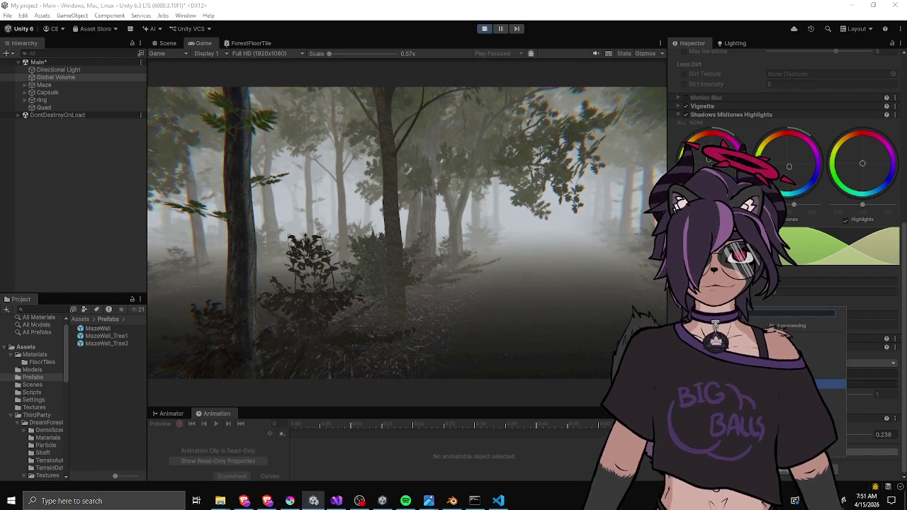
left_click(884, 435)
scroll(784, 212, "down", 2)
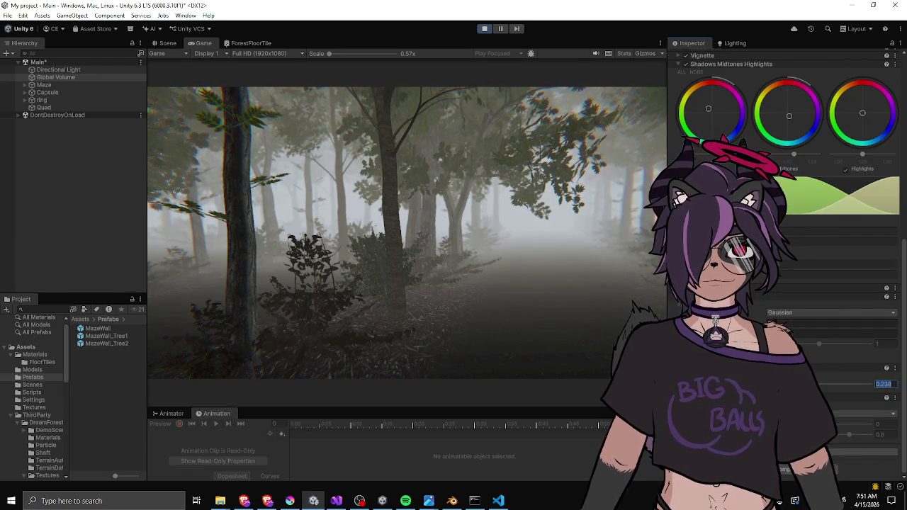
Set film grain response to 0 and intensity to 0.981, leaving the grain type unchanged.
left_click(831, 412)
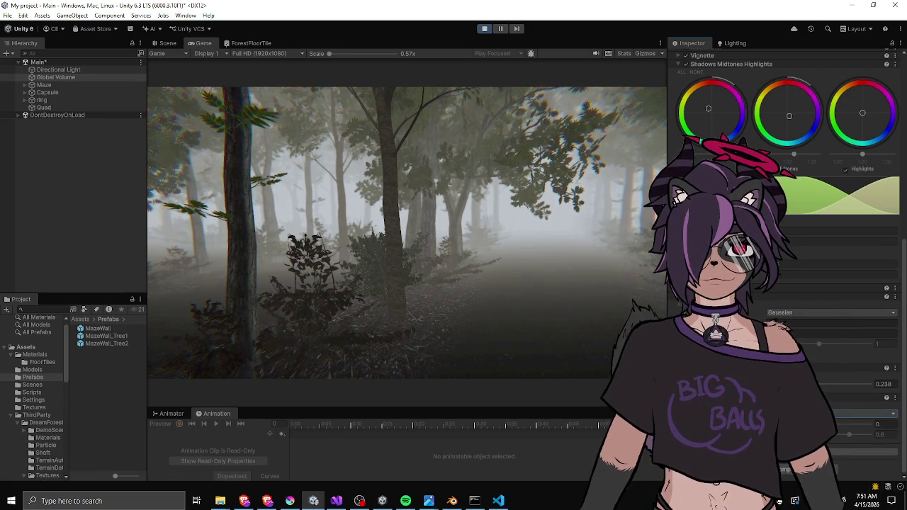
left_click_drag(837, 421, 834, 422)
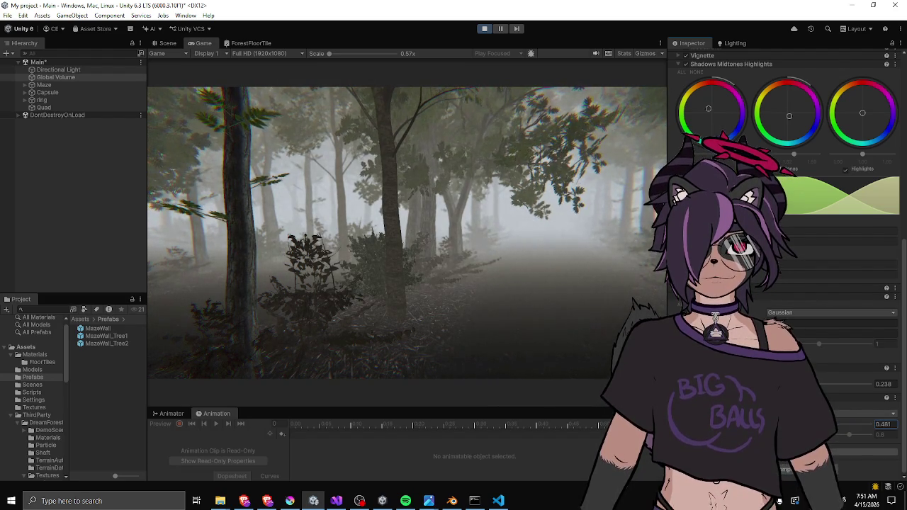
left_click_drag(847, 423, 837, 423)
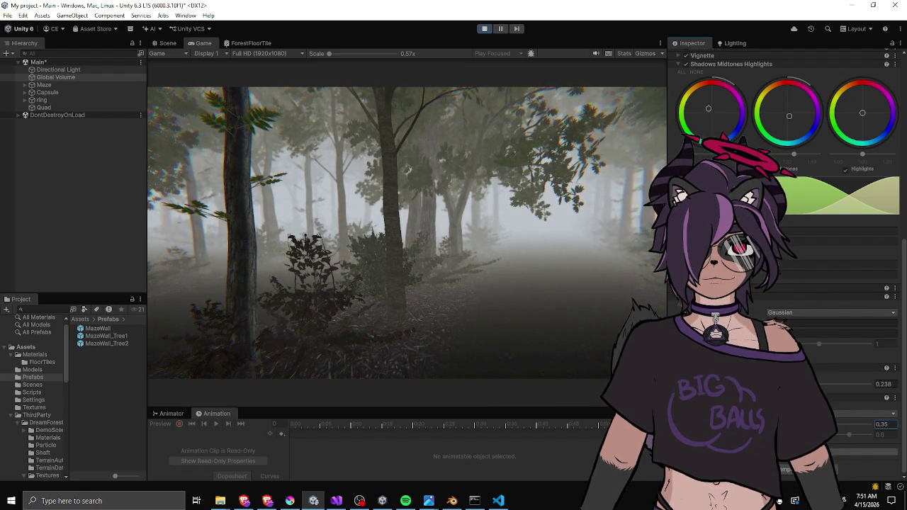
left_click(787, 328)
key("Escape")
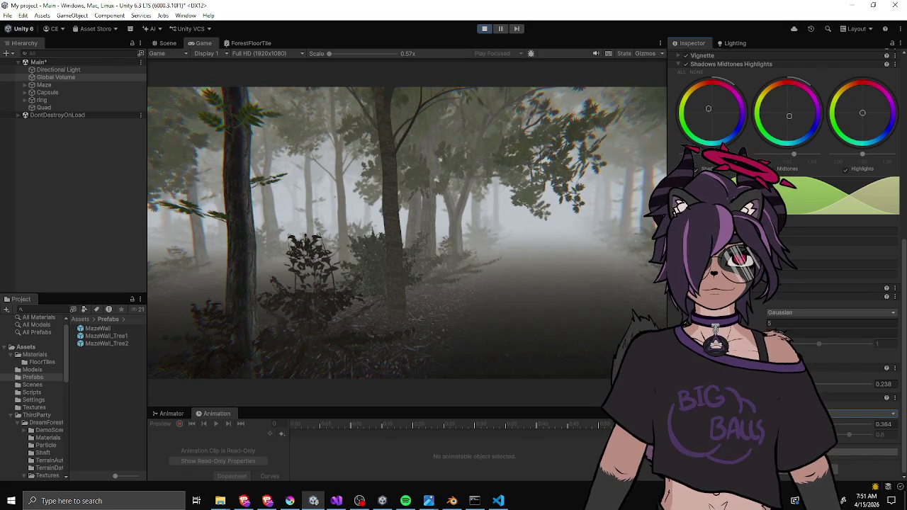
left_click_drag(853, 434, 825, 435)
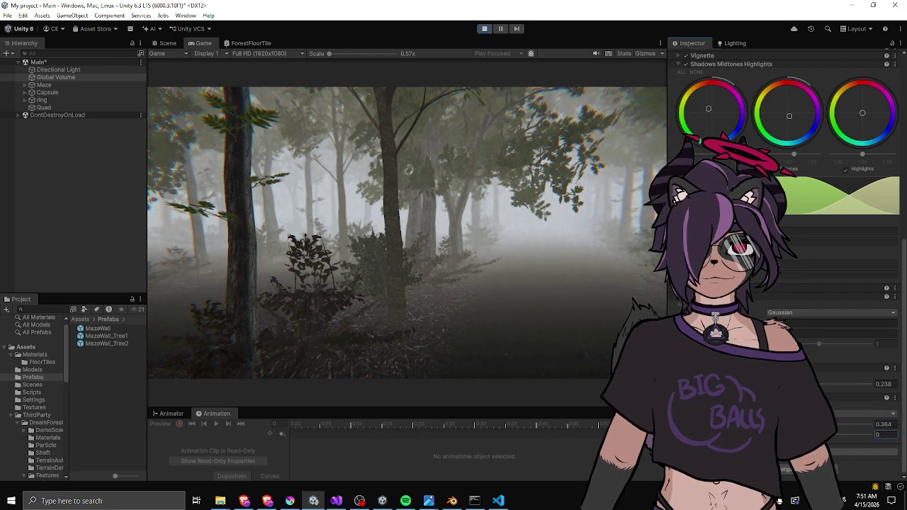
left_click_drag(833, 424, 865, 422)
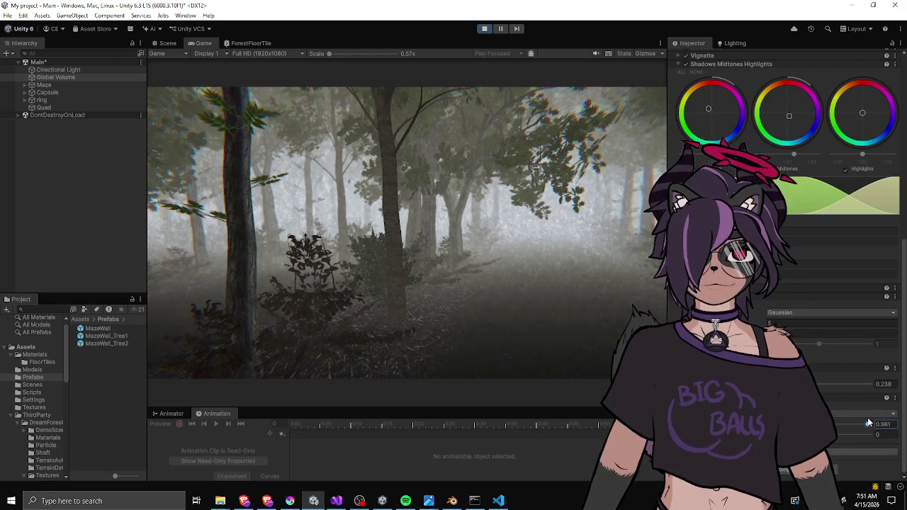
Walk the camera through the misty trees in the running Game view to judge the heavy grain.
left_click(456, 236)
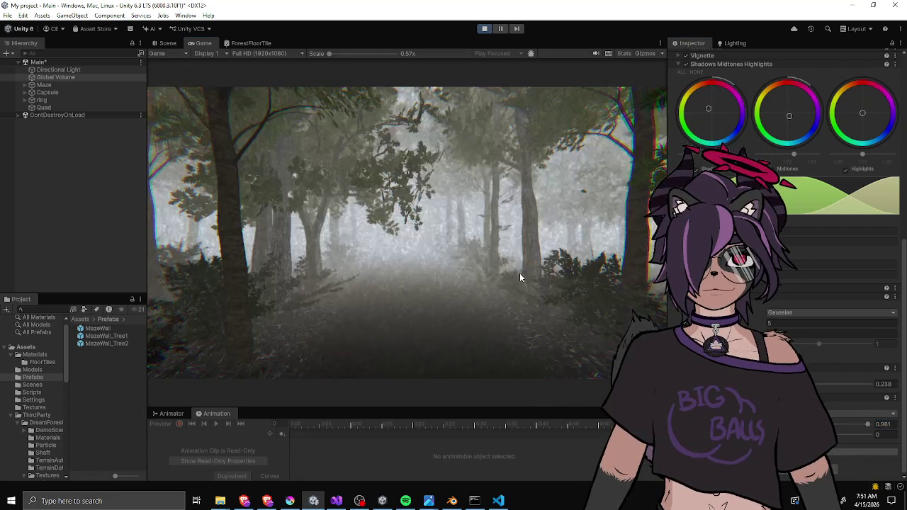
key("w")
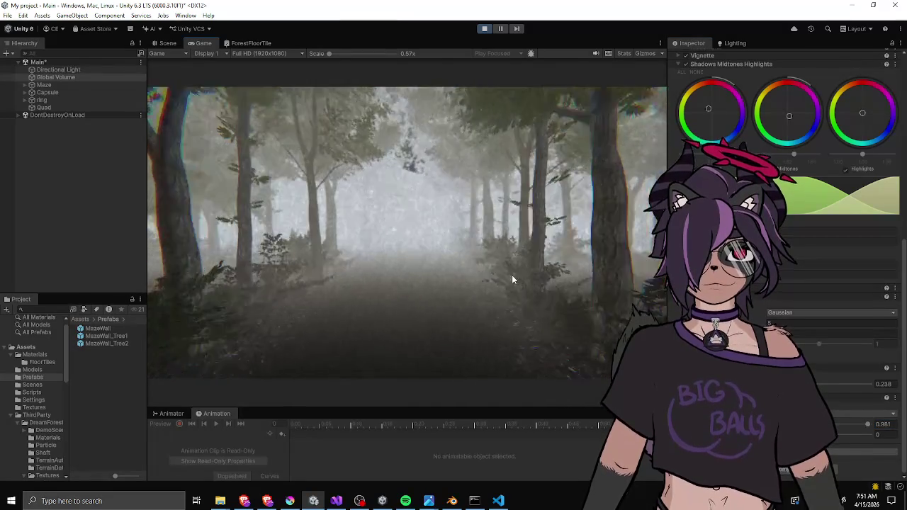
key("w")
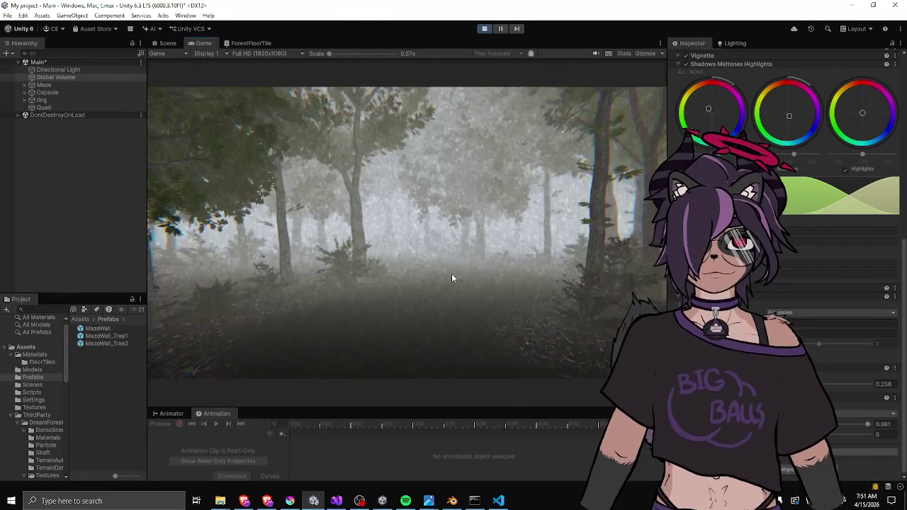
key("w")
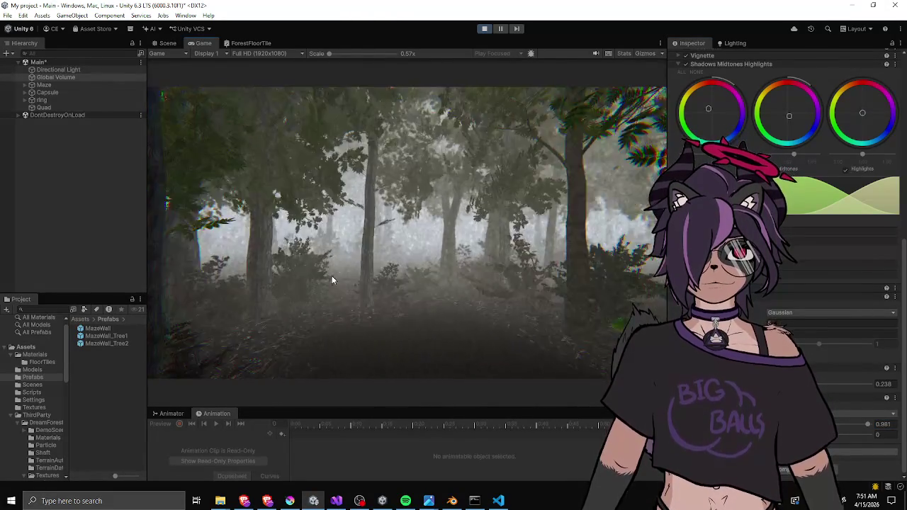
key("w")
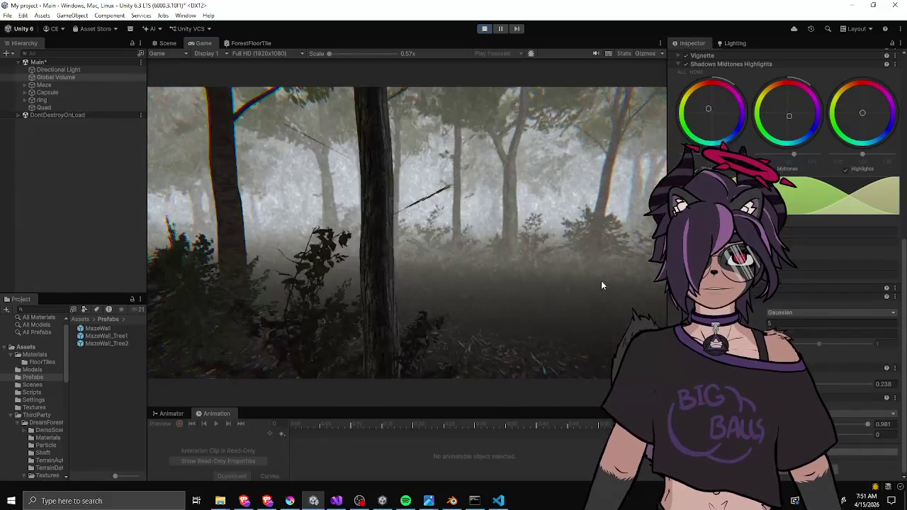
key("w")
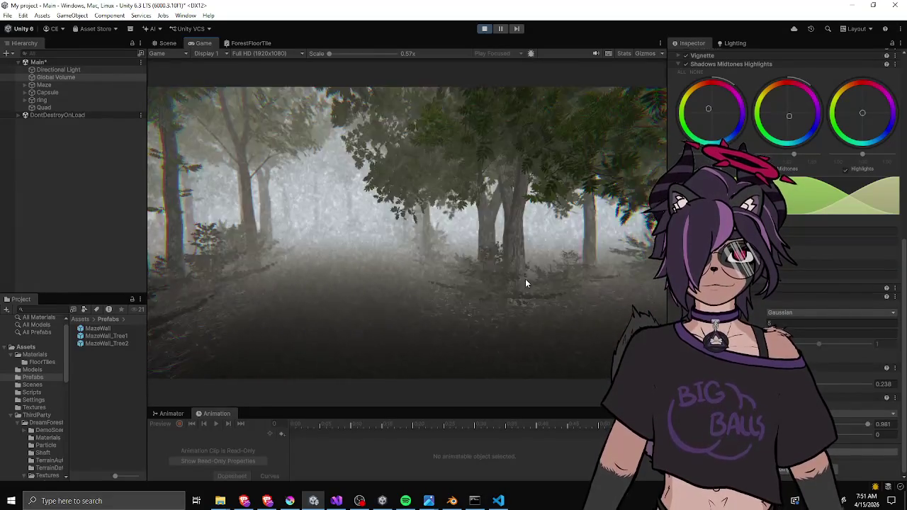
key("w")
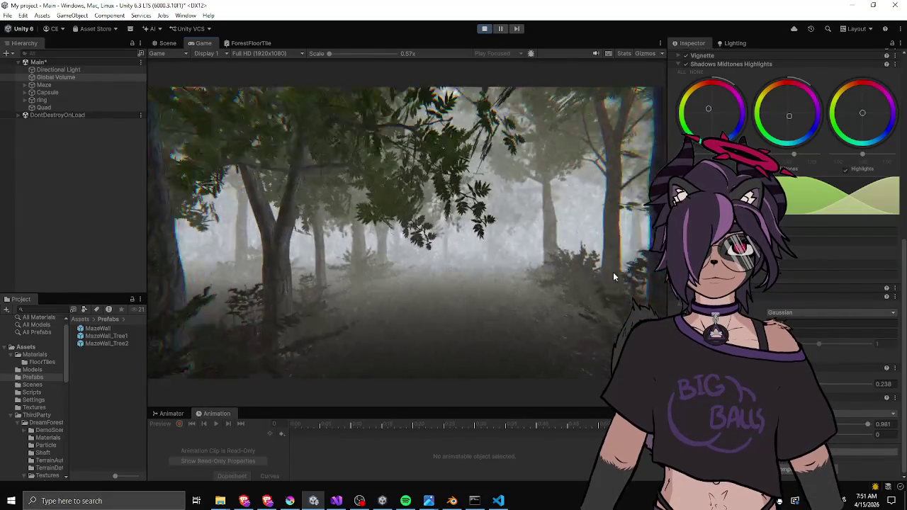
key("w")
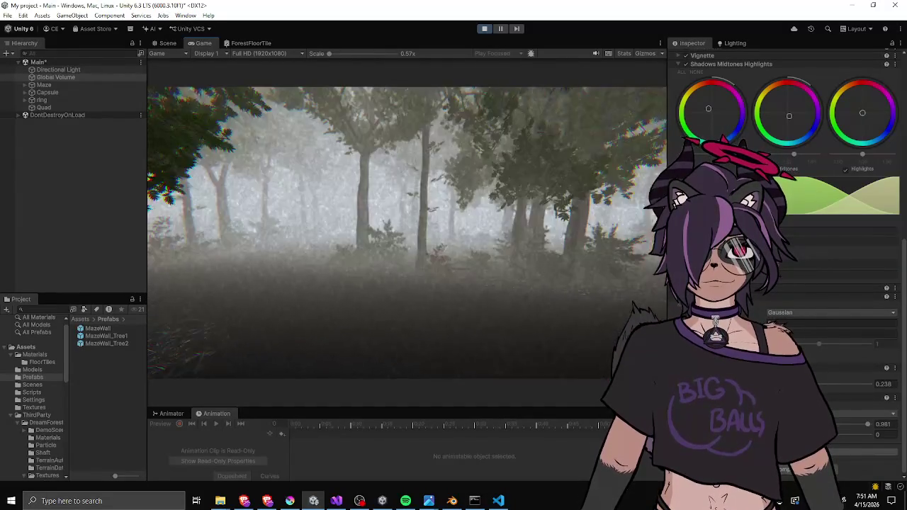
key("w")
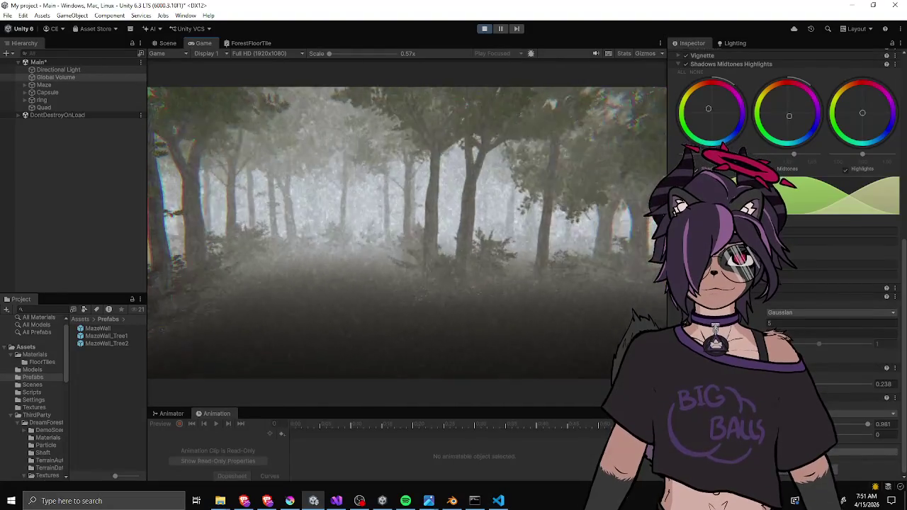
key("w")
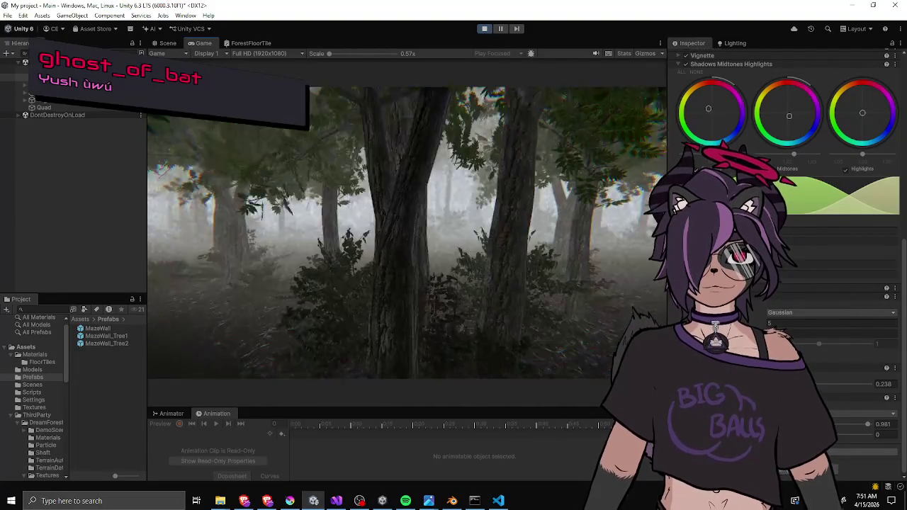
key("w")
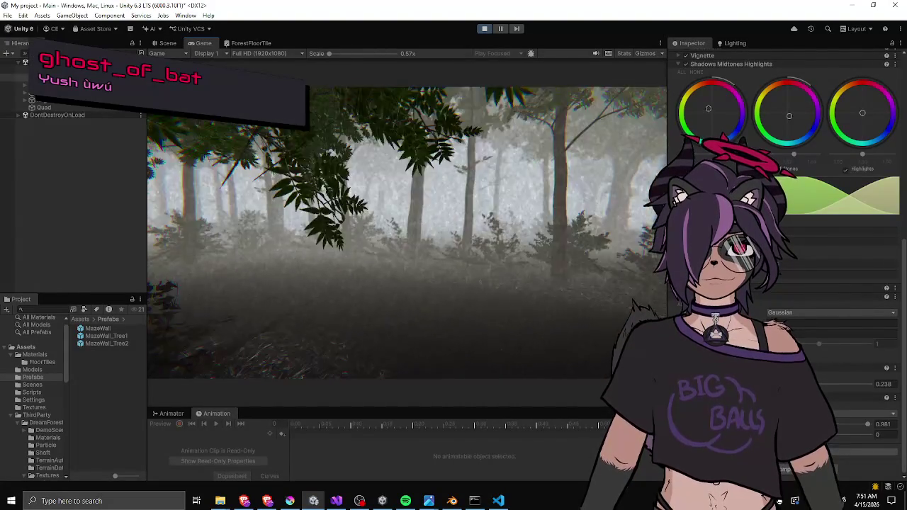
key("w")
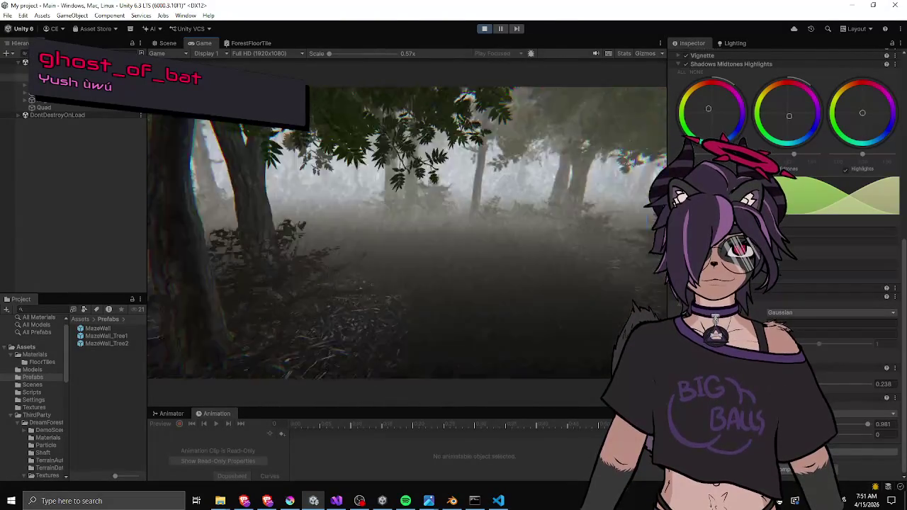
key("w")
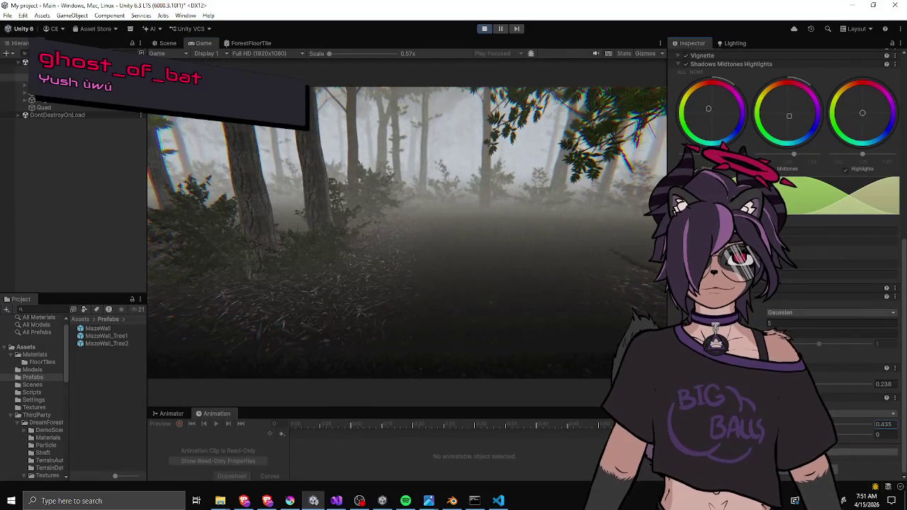
Set Film Grain intensity to 0.38, response to 0.729, then pull intensity down to 0.402.
type("0.38")
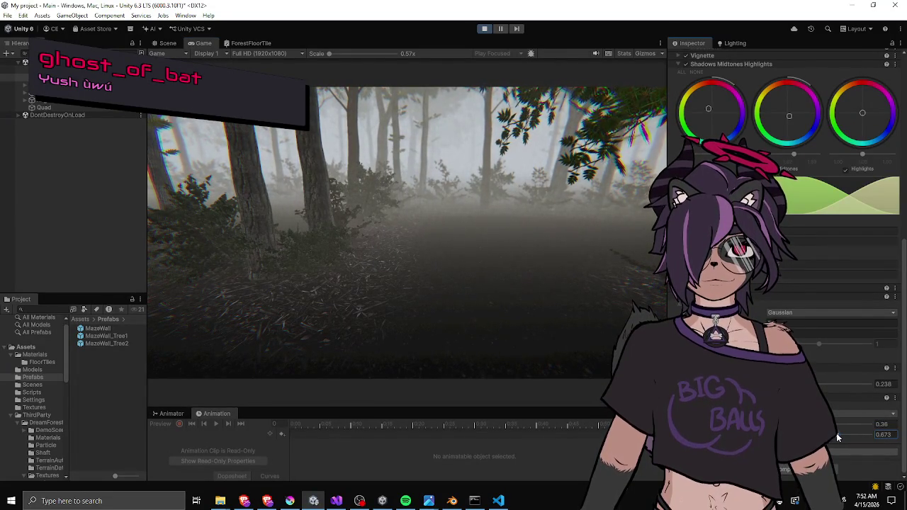
left_click(839, 434)
left_click_drag(840, 434, 842, 434)
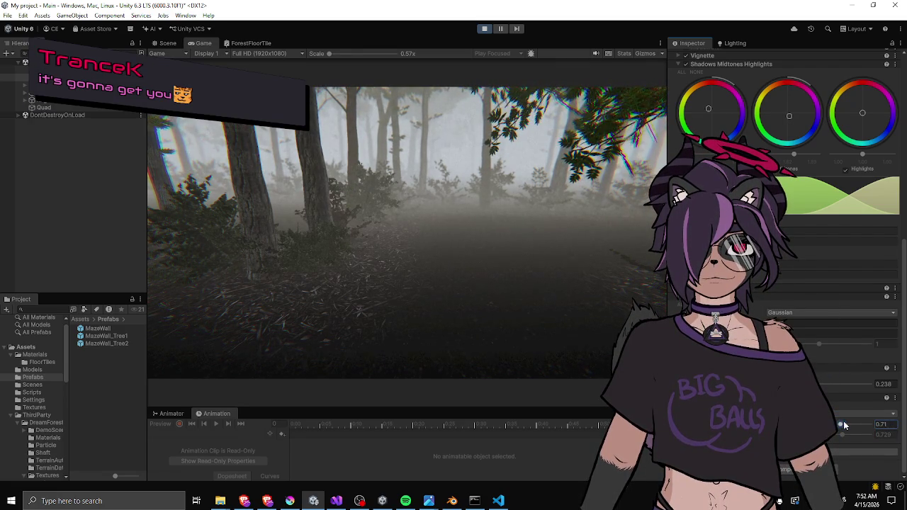
left_click_drag(837, 424, 821, 424)
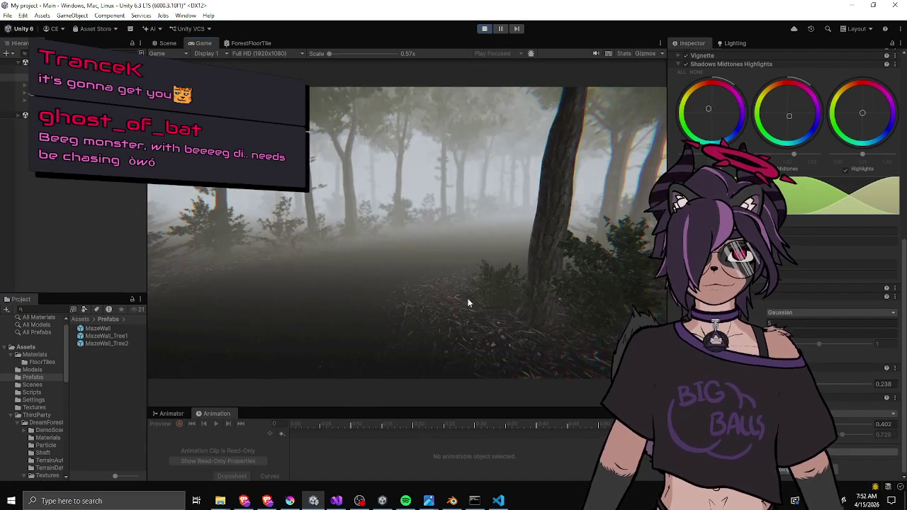
left_click(468, 298)
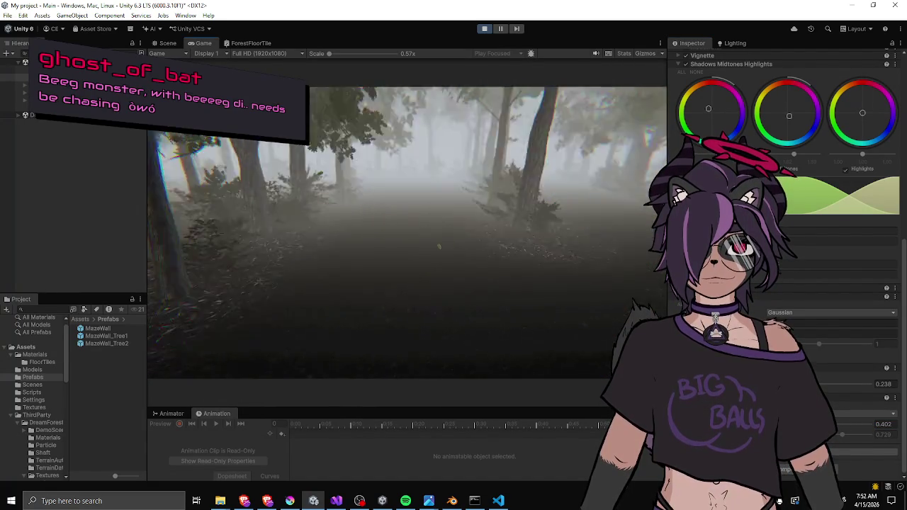
left_click(801, 305)
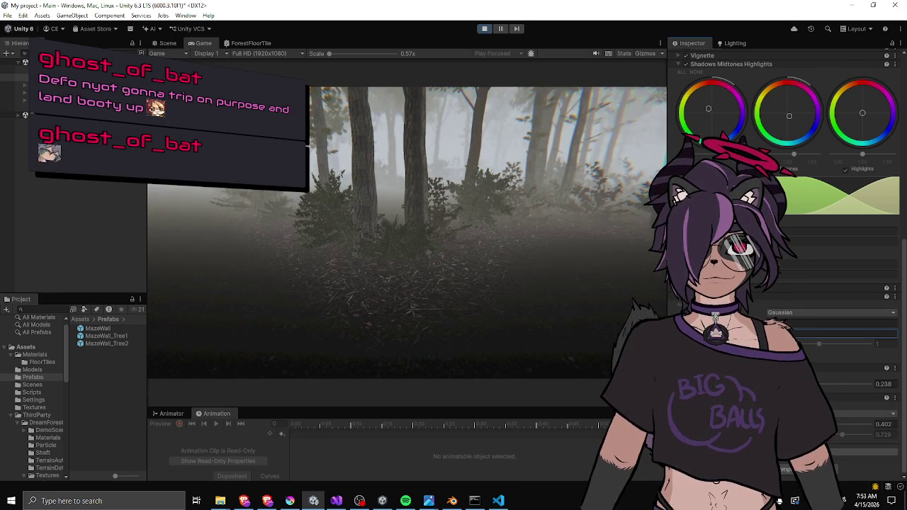
key("w")
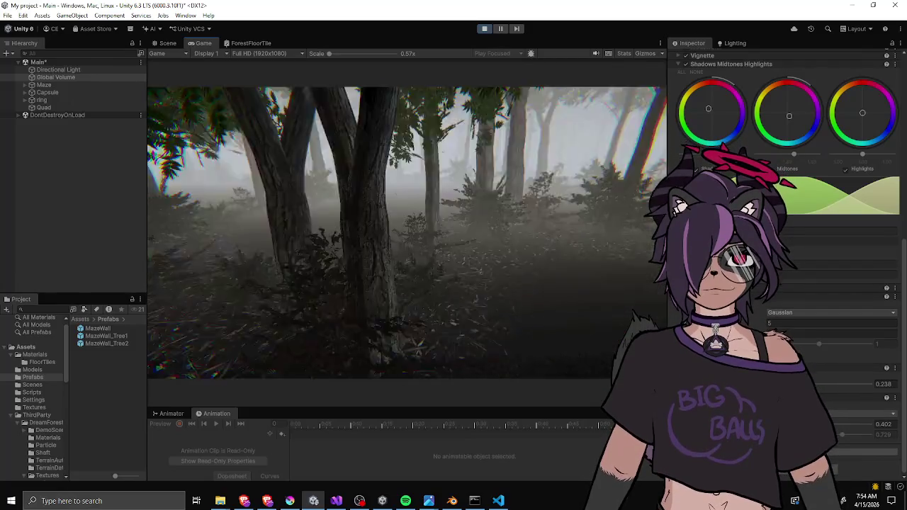
left_click(794, 313)
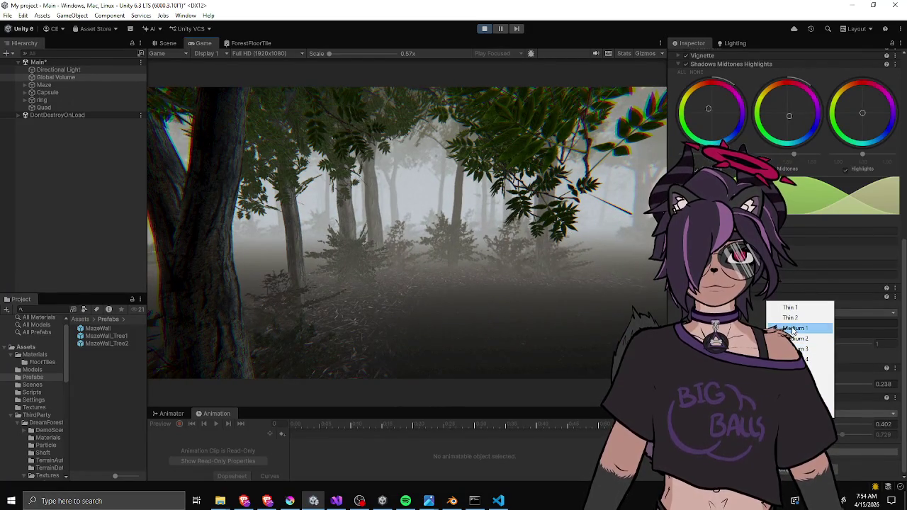
Switch the film grain type to Thin 2 and bring intensity down to 0.238.
left_click(792, 318)
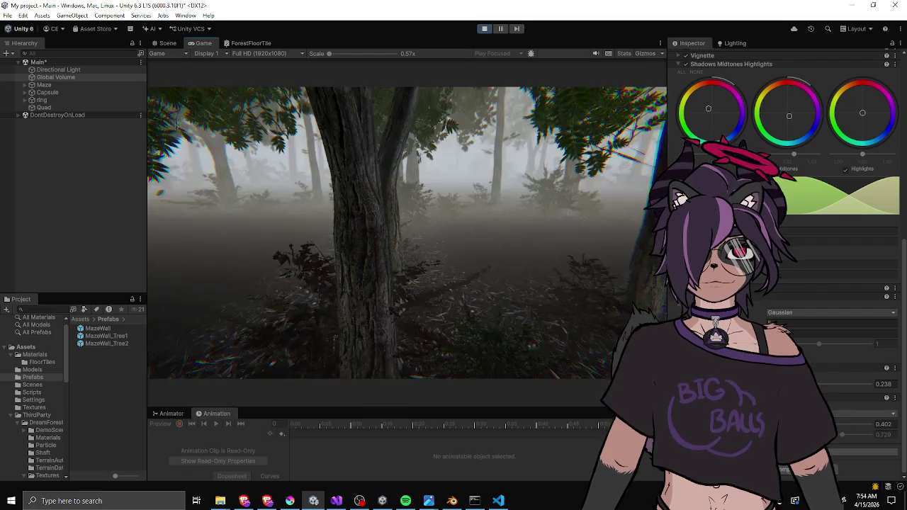
left_click(785, 317)
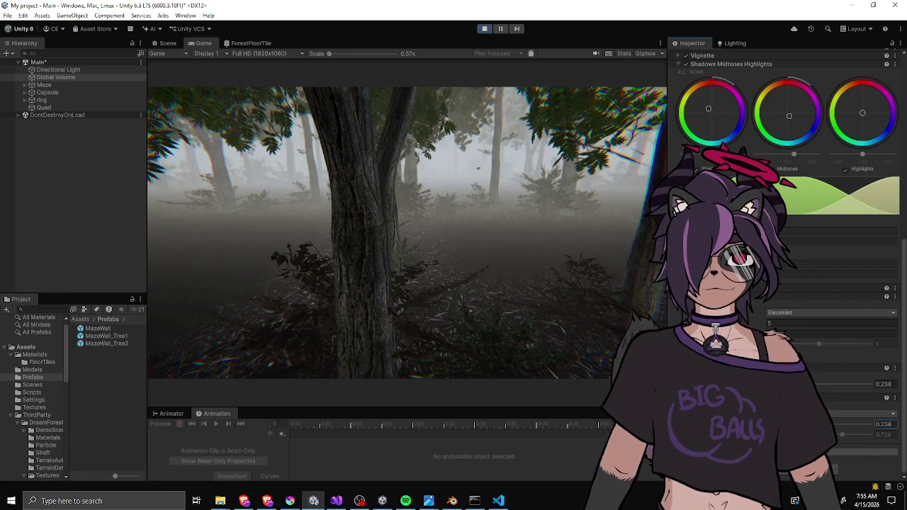
Walk the camera up to a foggy tree and enter 0.28 in the next override field.
key("w")
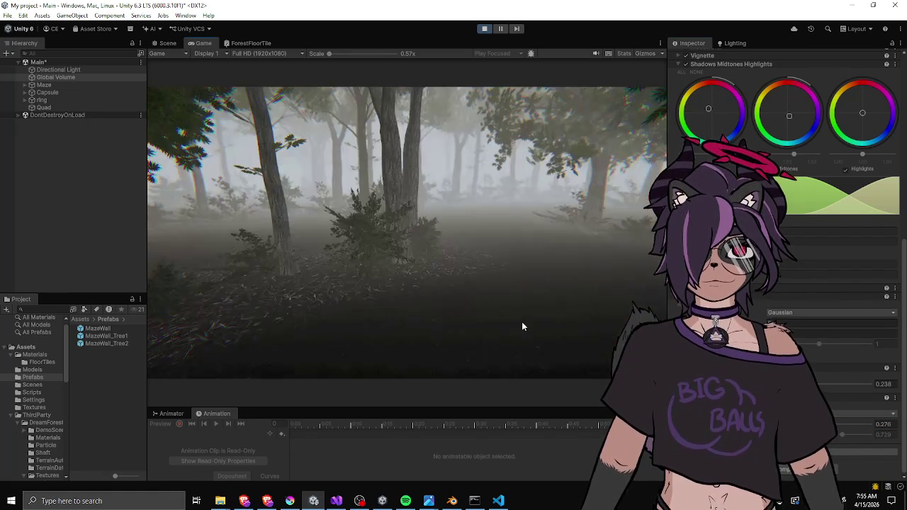
key("w")
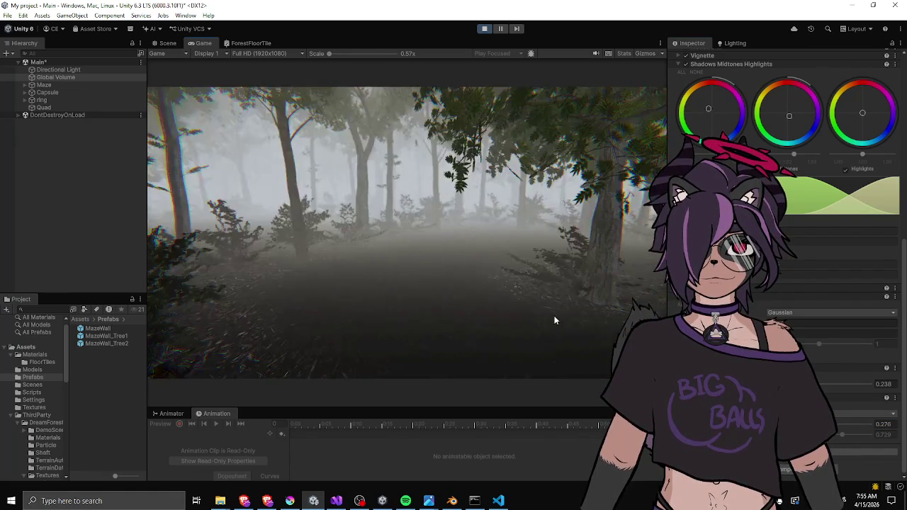
key("w")
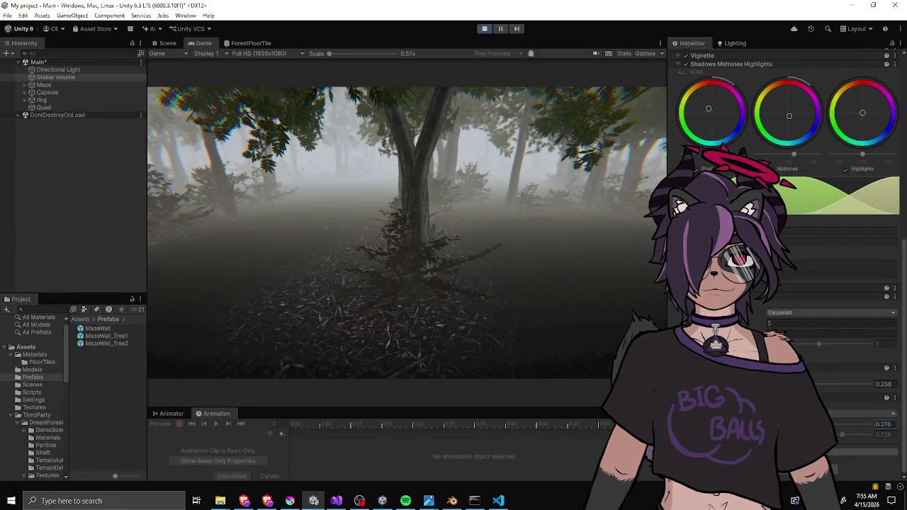
key("Tab")
type("0.28")
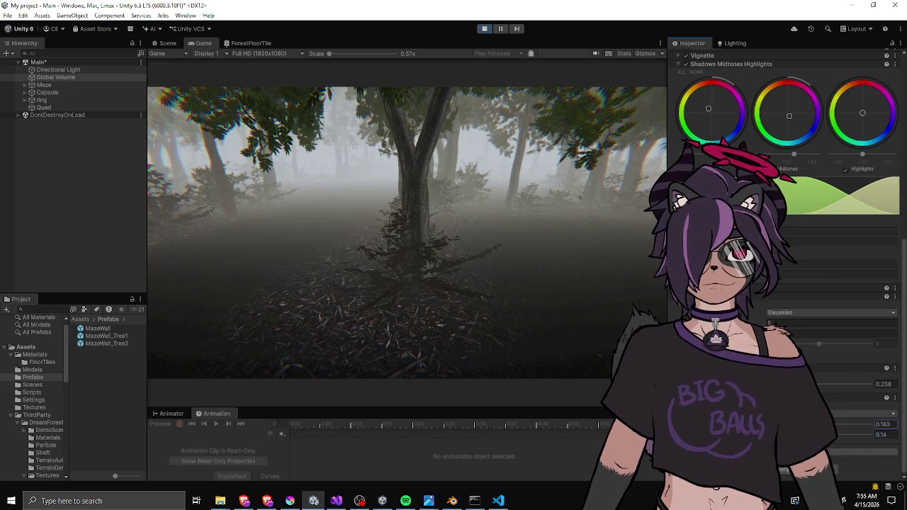
type("w")
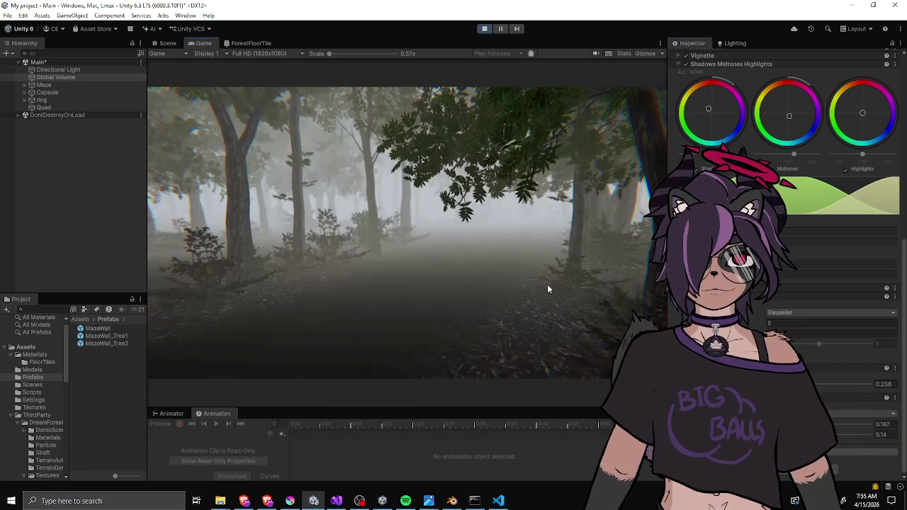
type("w")
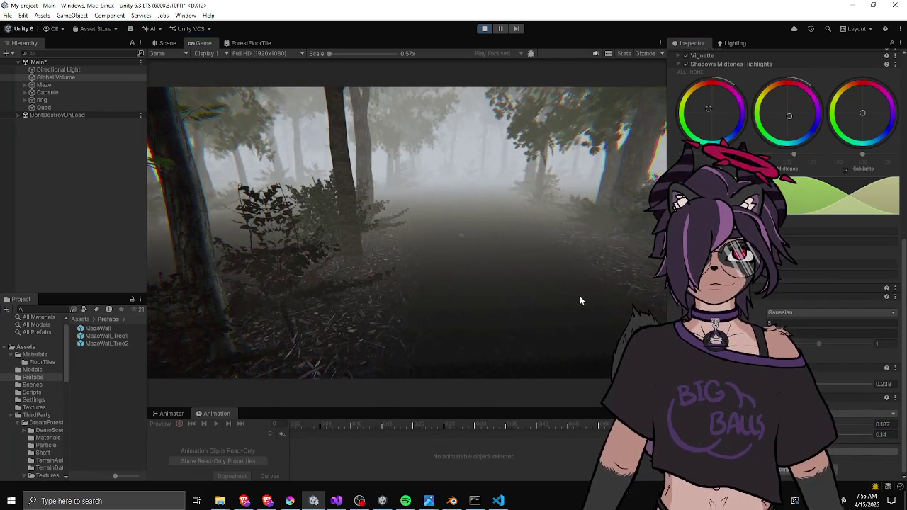
type("w")
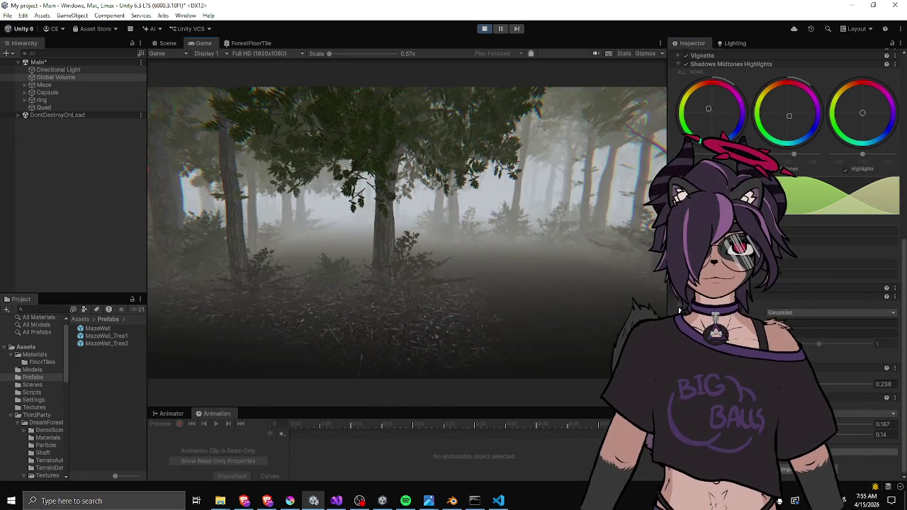
type("w")
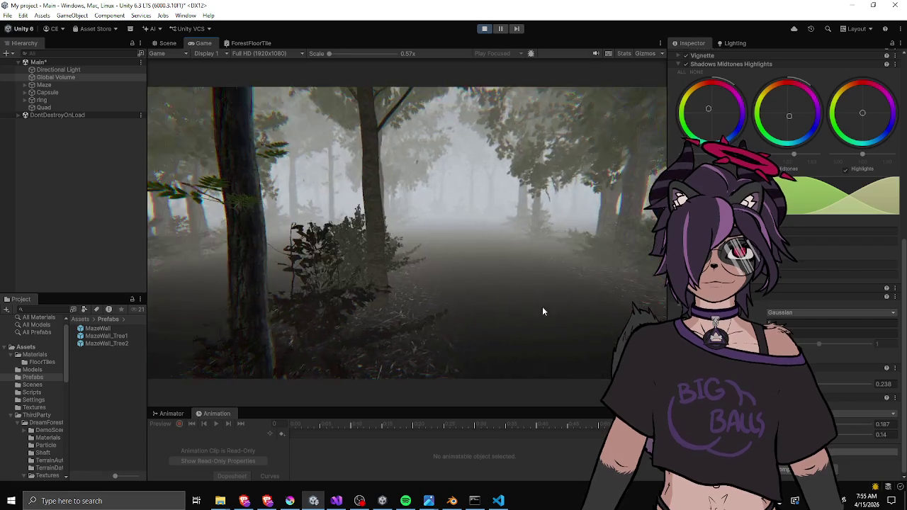
type("w")
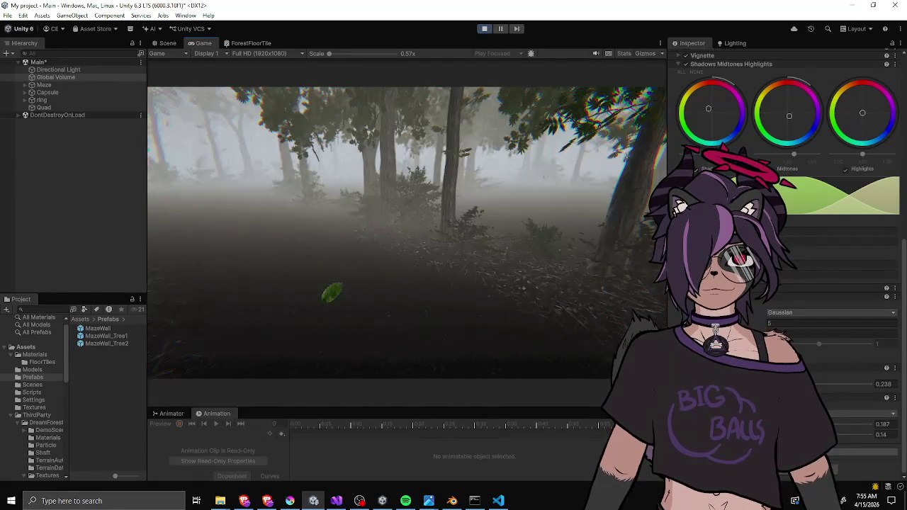
type("w")
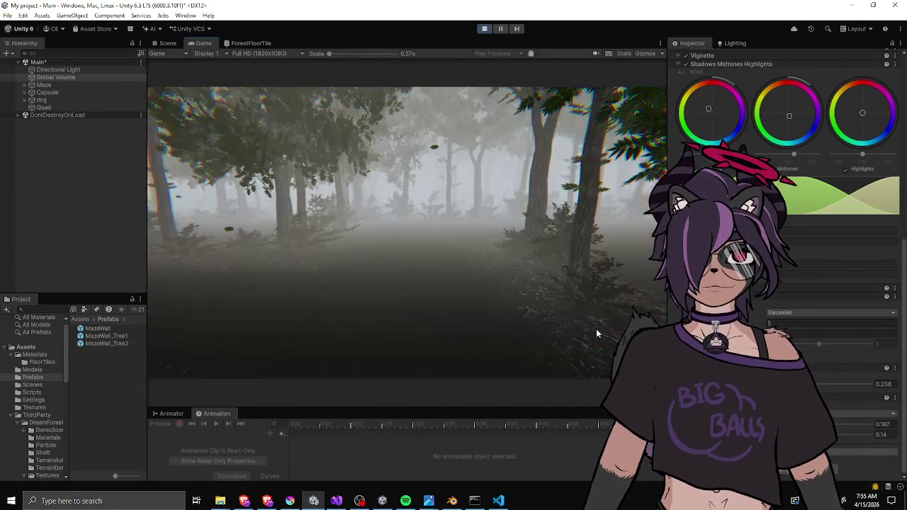
type("w")
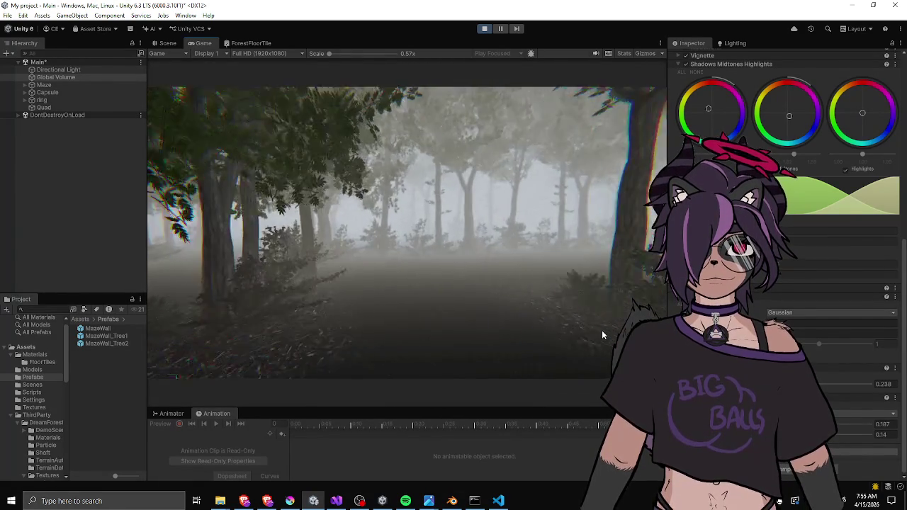
type("w")
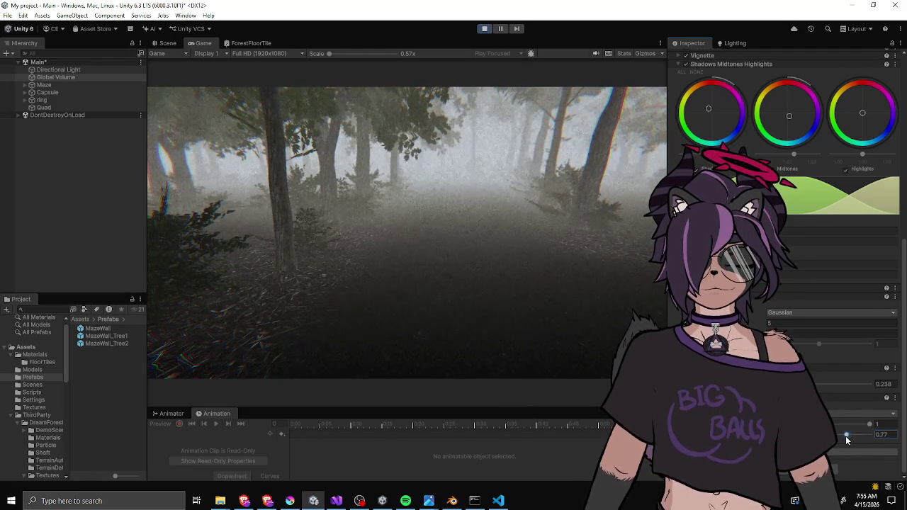
Drag the other override slider lower, then resume walking toward a brighter part of the forest.
left_click_drag(864, 425, 834, 425)
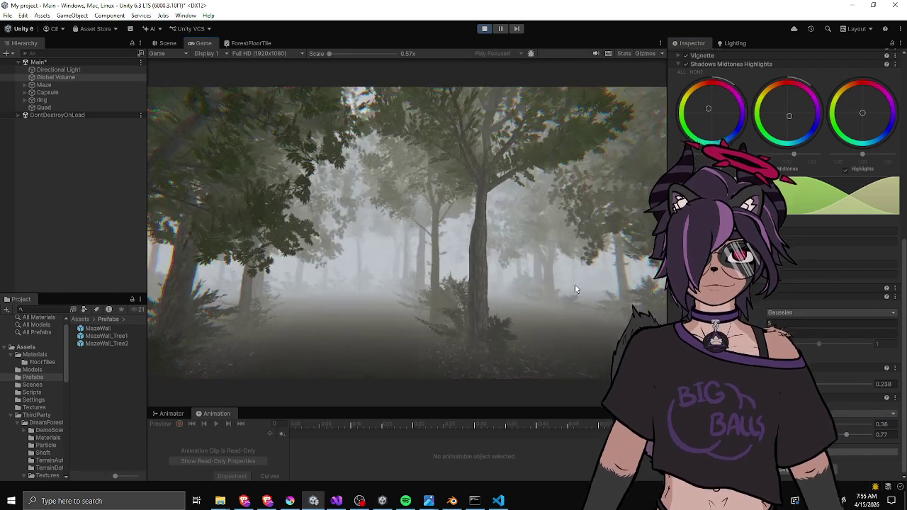
left_click(574, 288)
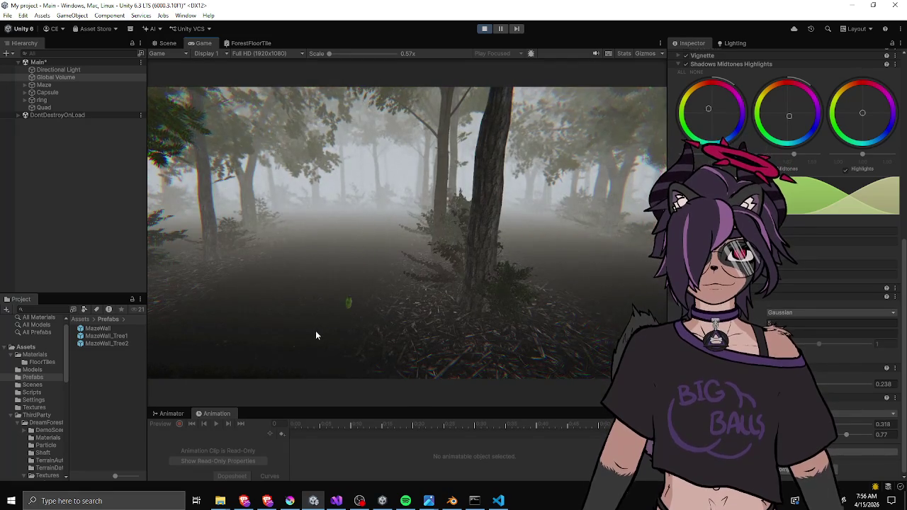
left_click(316, 334)
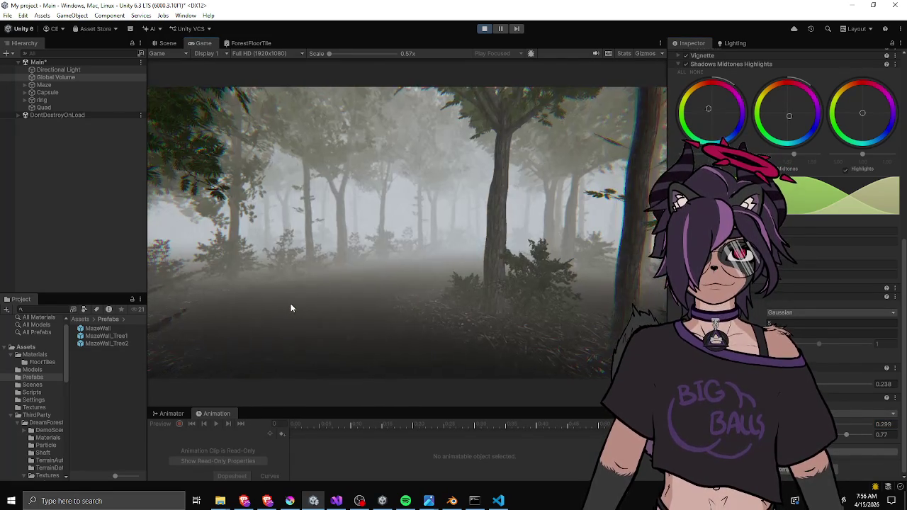
left_click(290, 305)
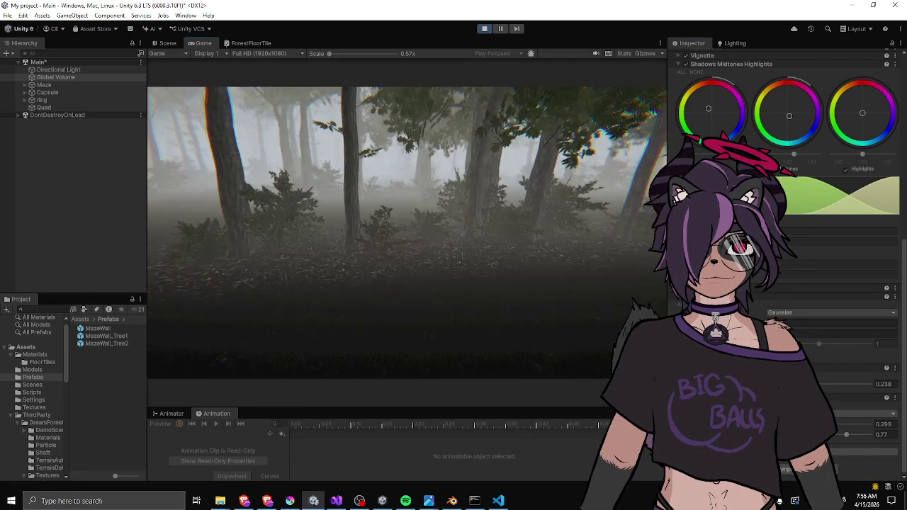
key("w")
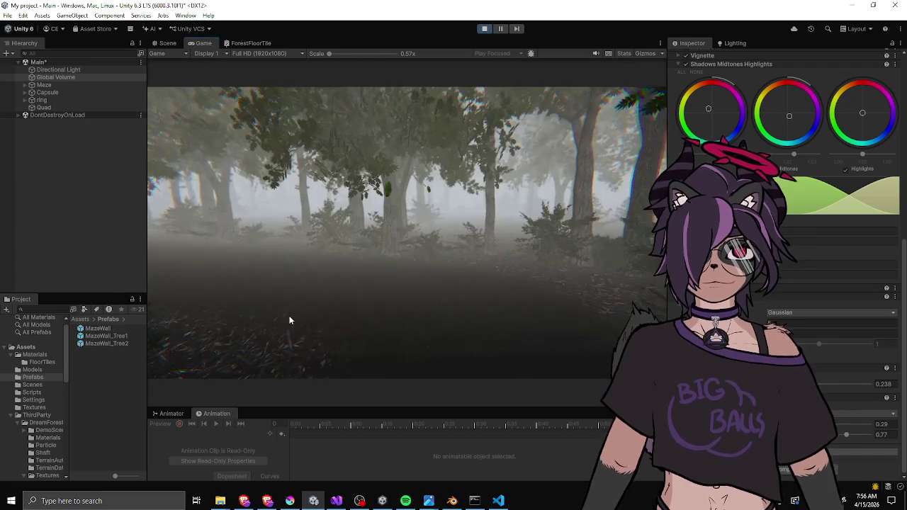
key("w")
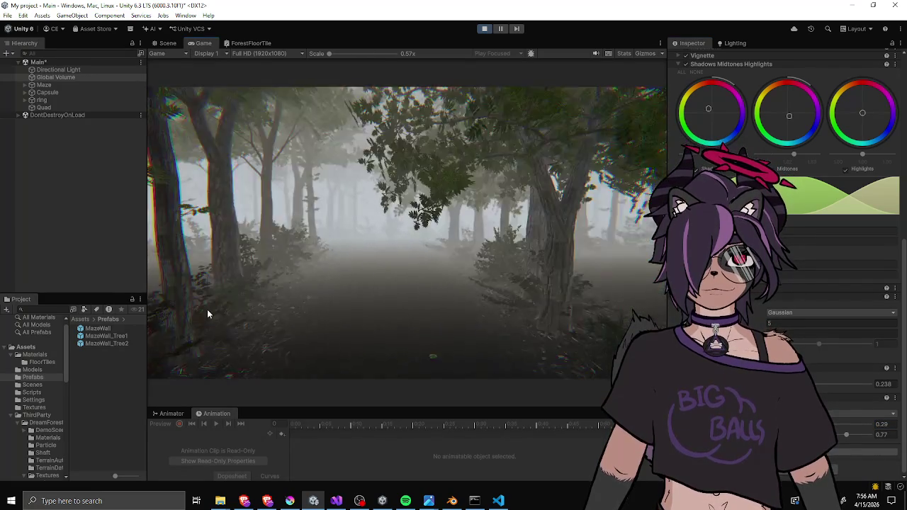
key("w")
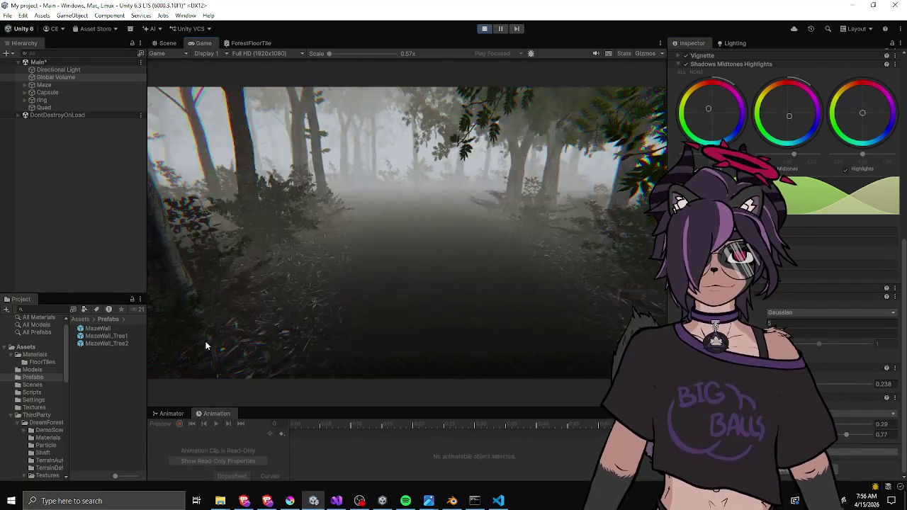
key("w")
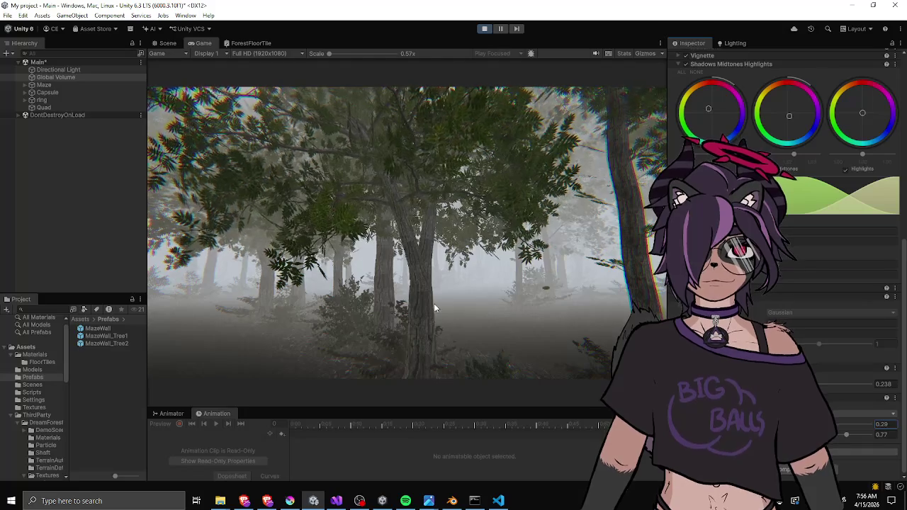
key("w")
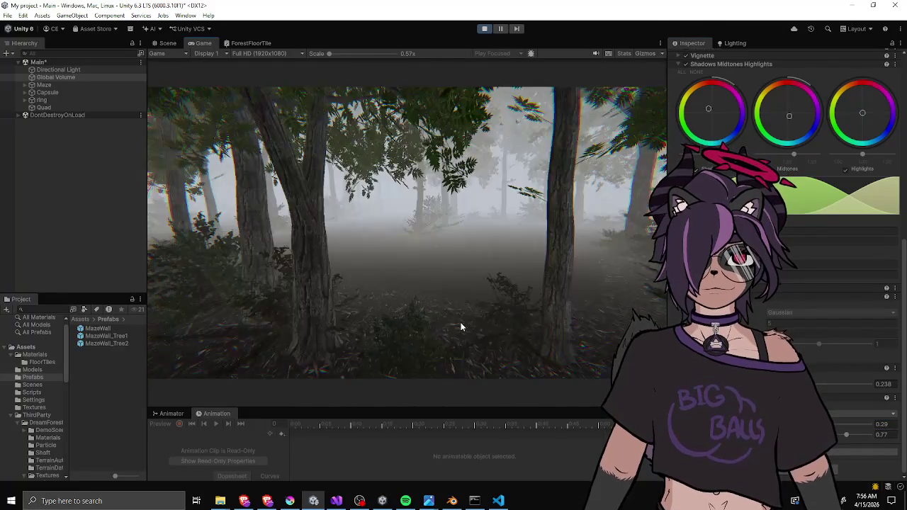
key("w")
key("w")
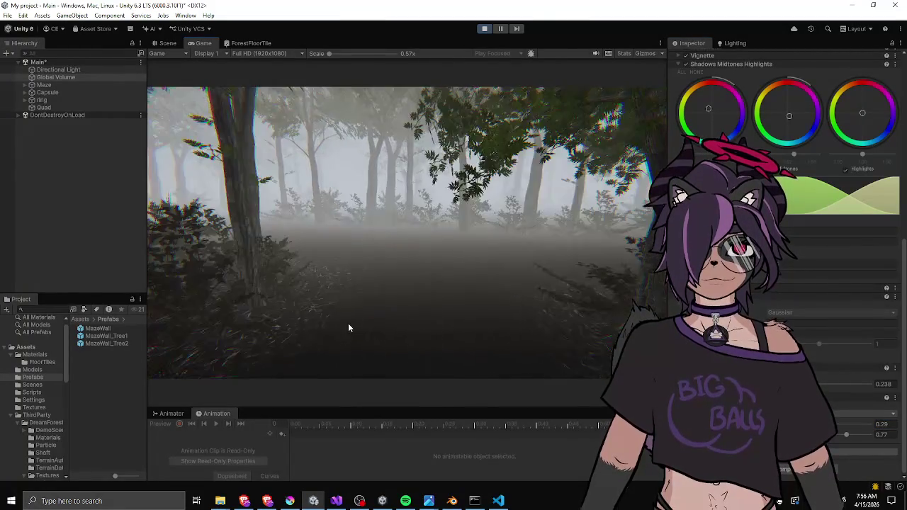
key("w")
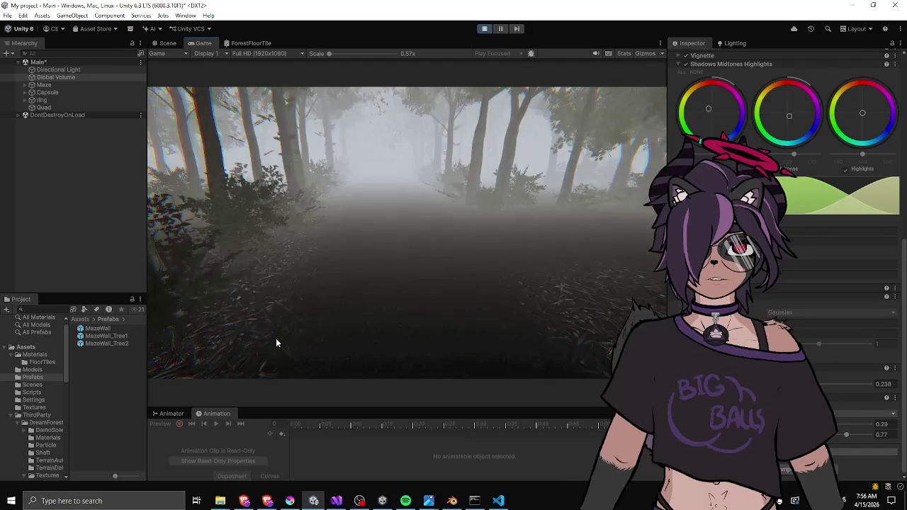
key("w")
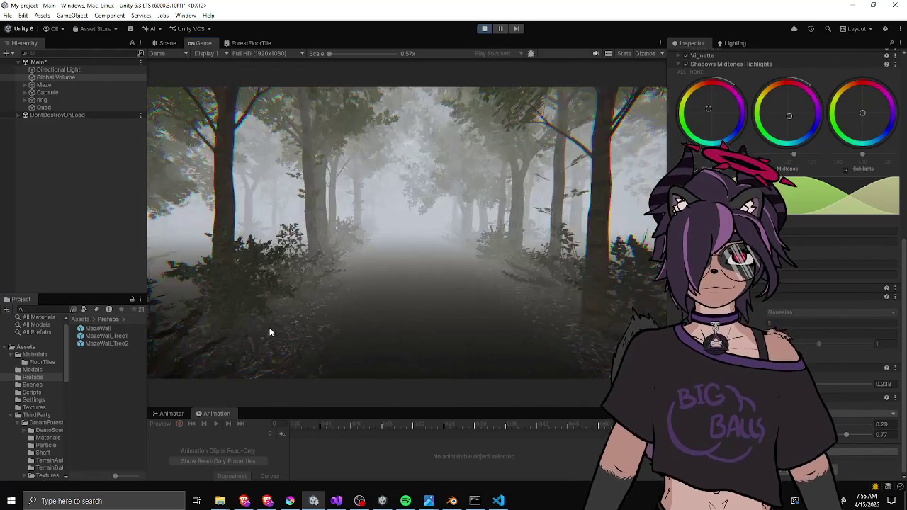
key("w")
key("w")
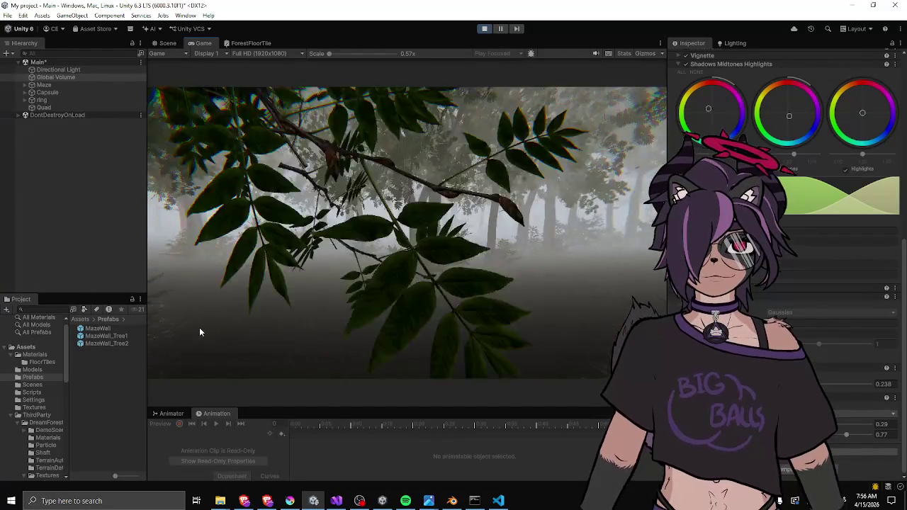
key("w")
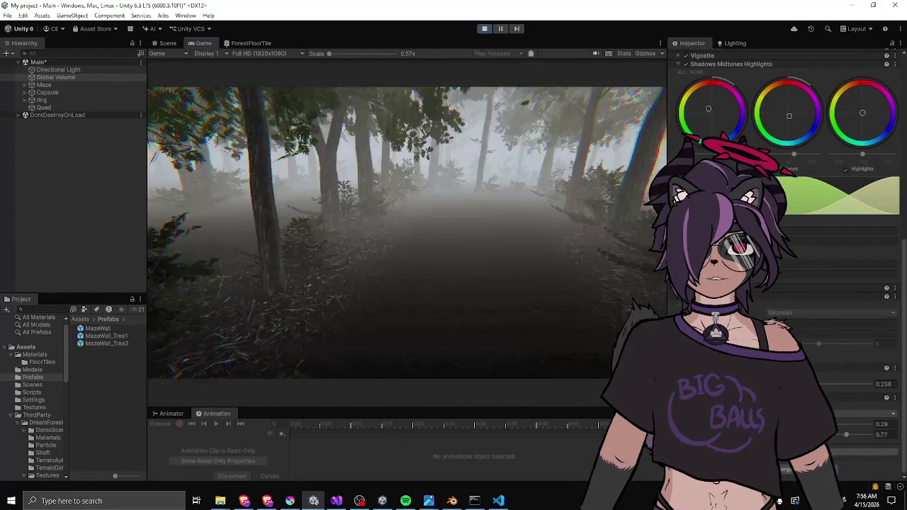
key("w")
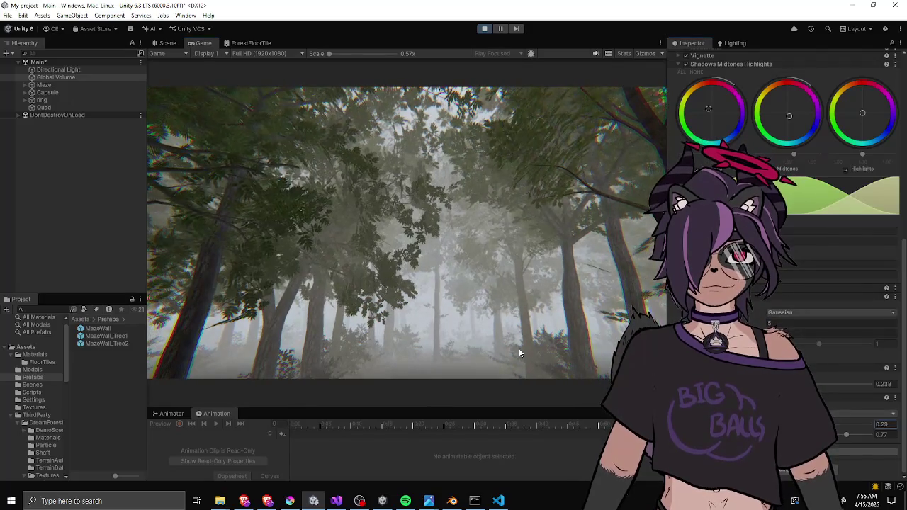
mouse_move(516, 365)
left_mouse_down()
mouse_move(508, 399)
mouse_move(516, 382)
left_mouse_up()
key("w")
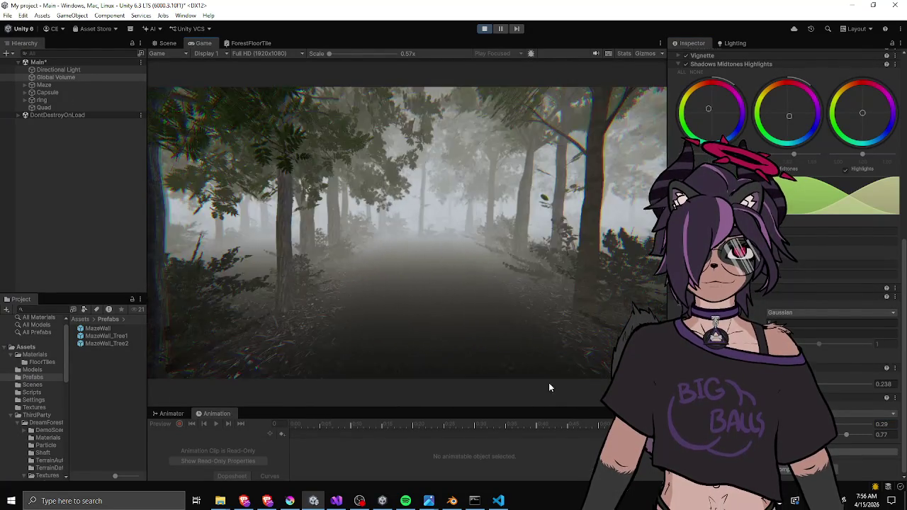
key("w")
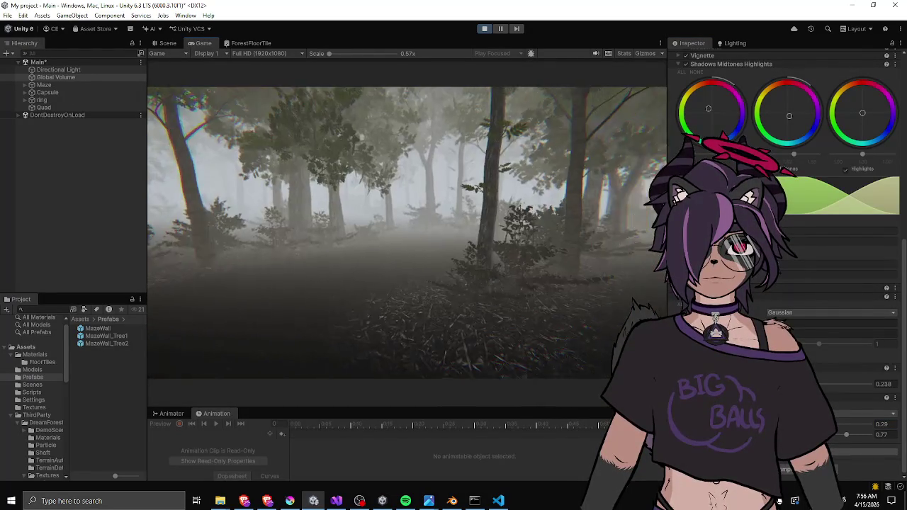
key("w")
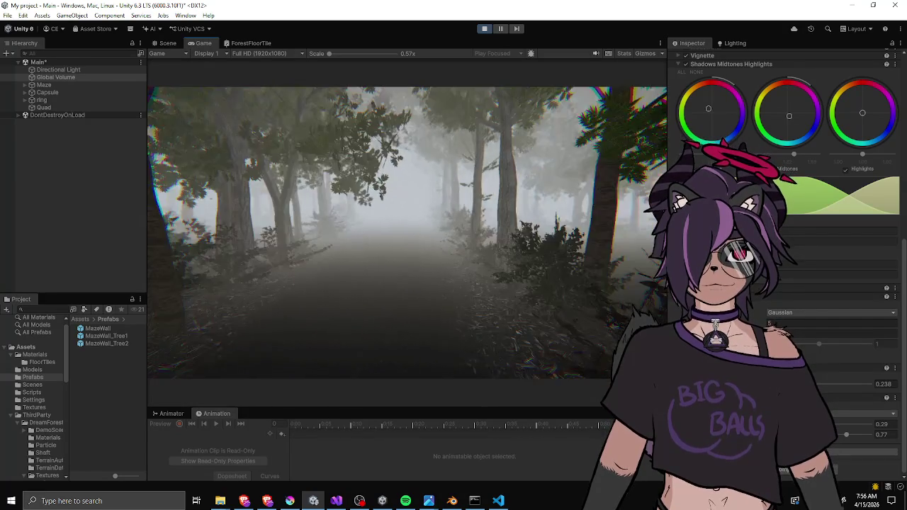
key("w")
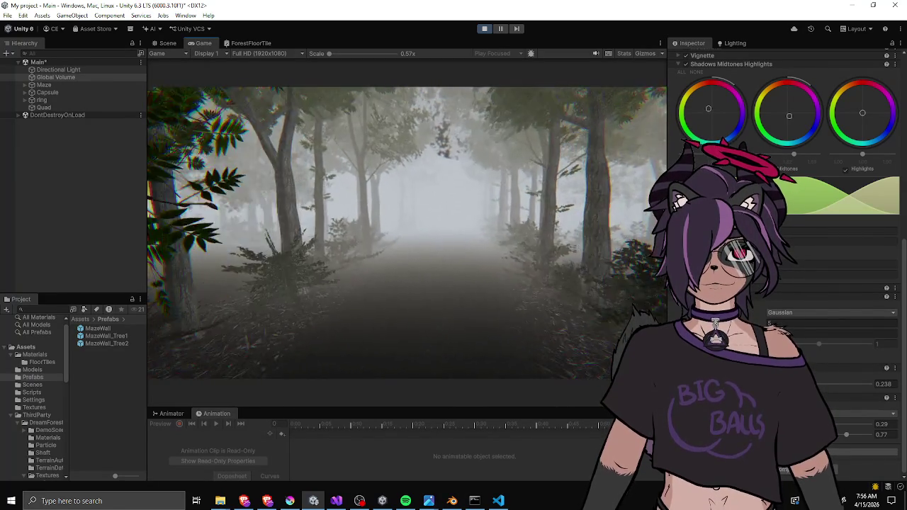
key("w")
key("w")
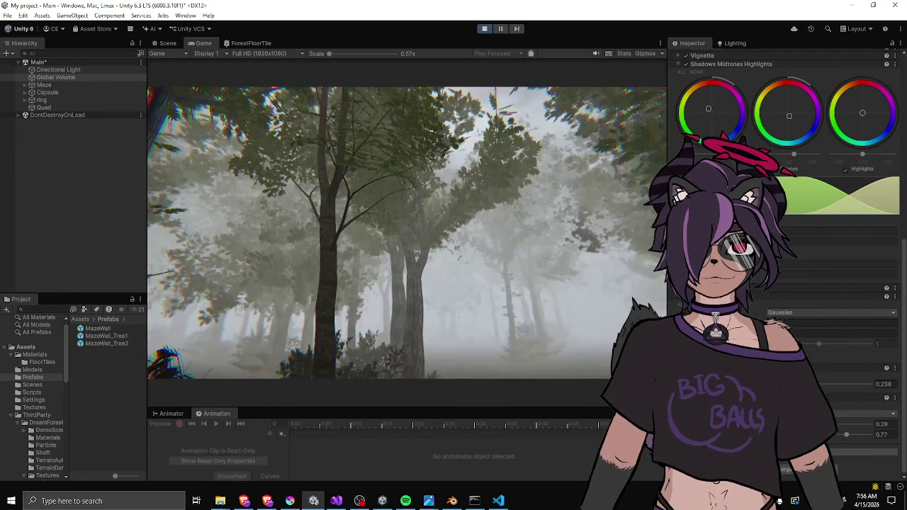
key("w")
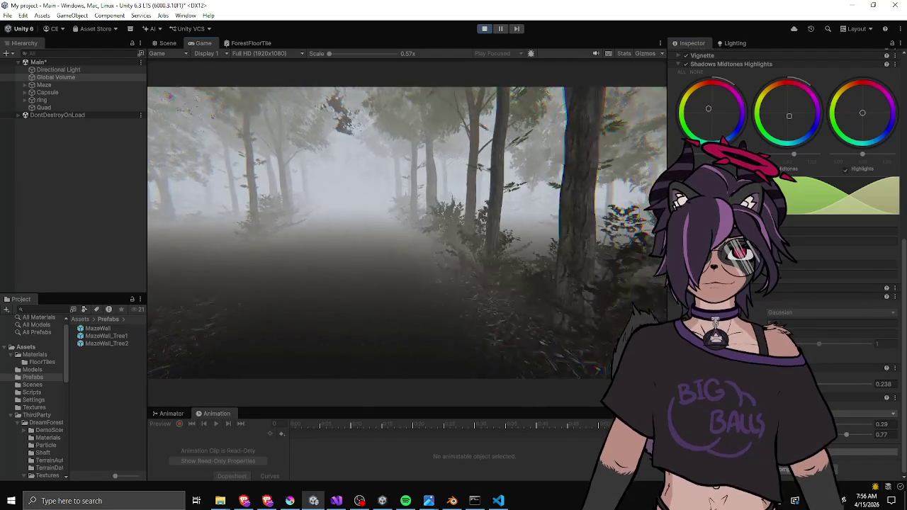
key("w")
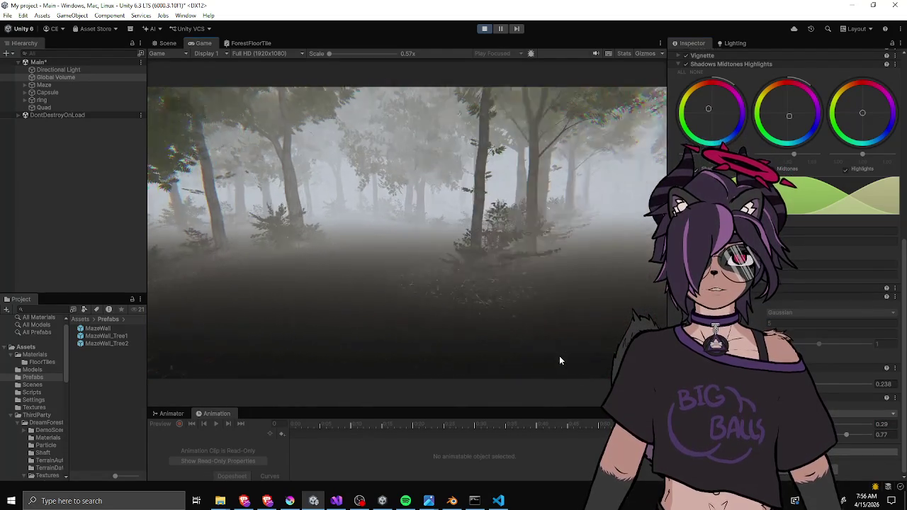
key("w")
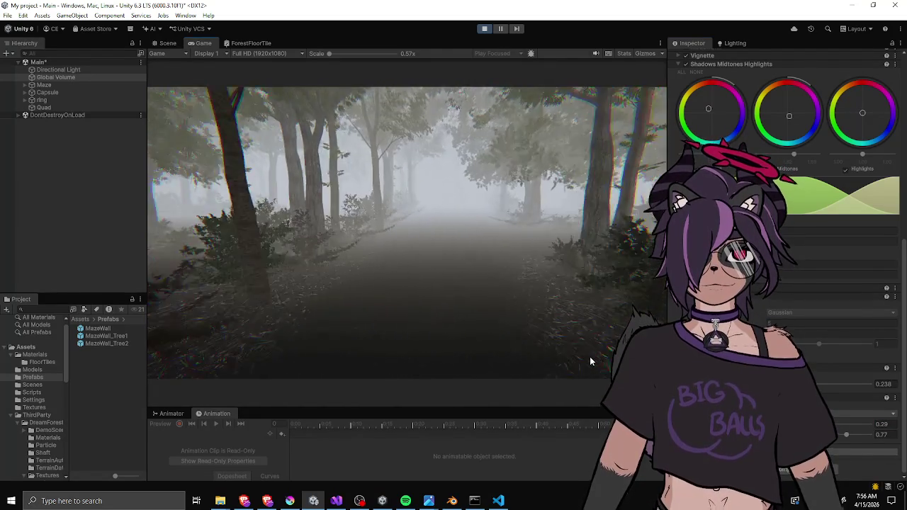
key("w")
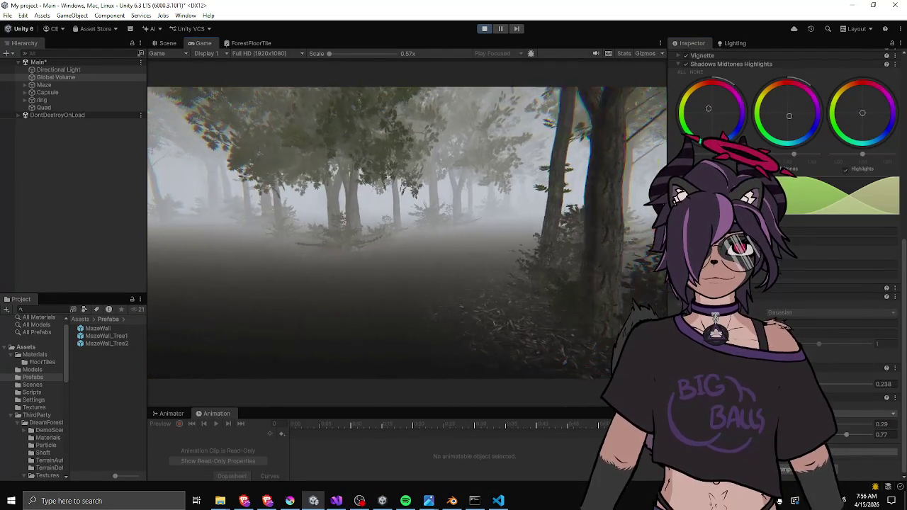
key("w")
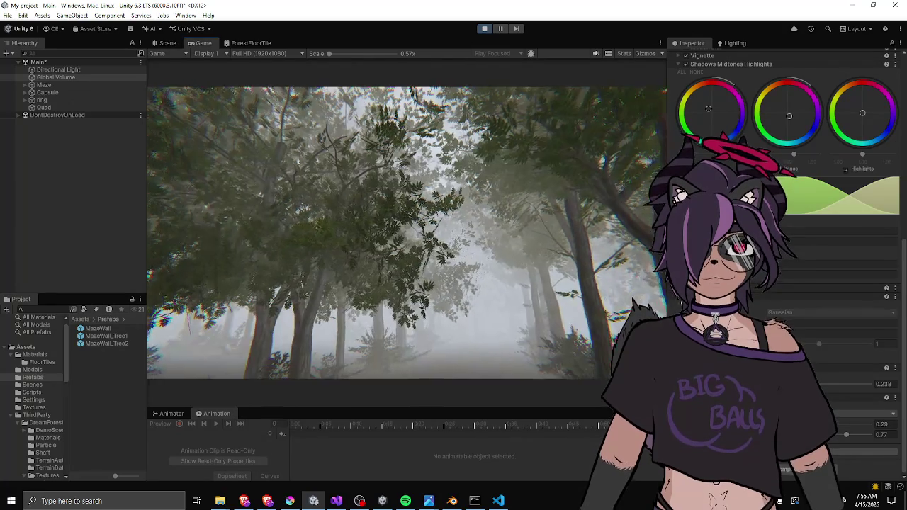
scroll(783, 213, "up", 3)
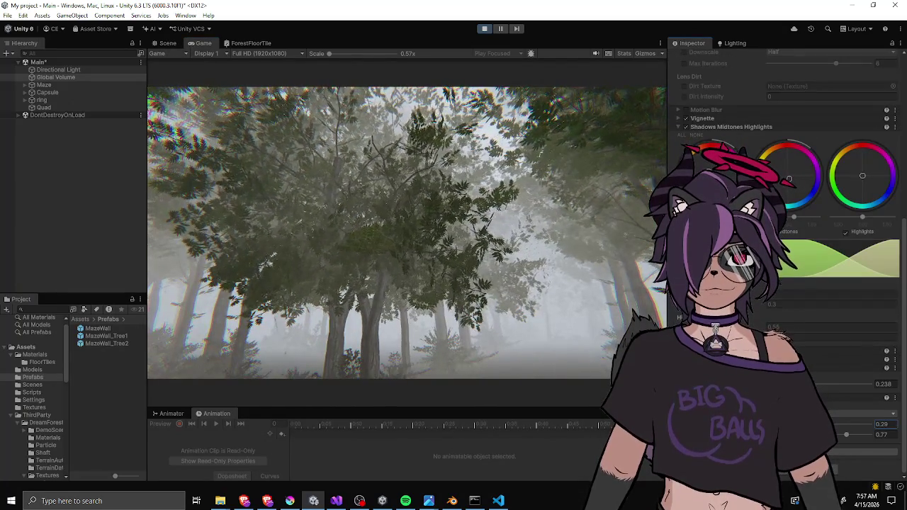
Walk the game camera along the foggy path, through a misty clearing, past bushes and trees.
key("w")
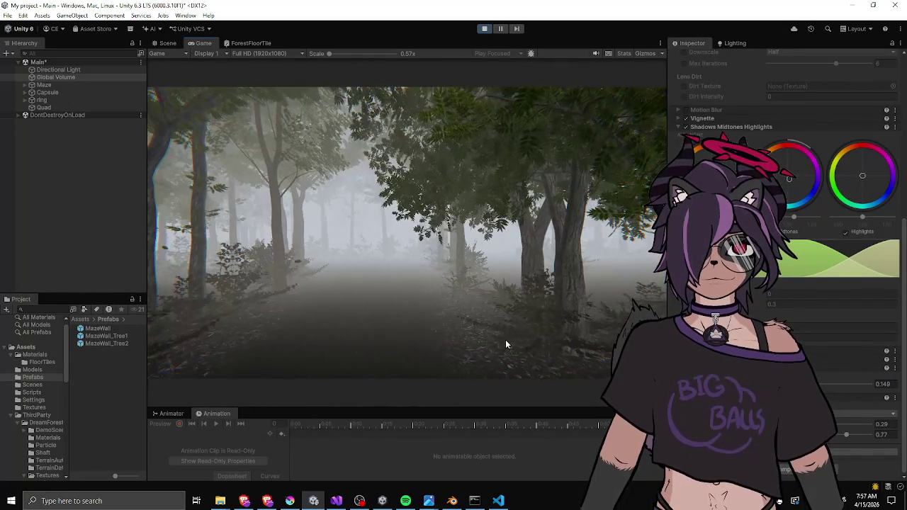
key("w")
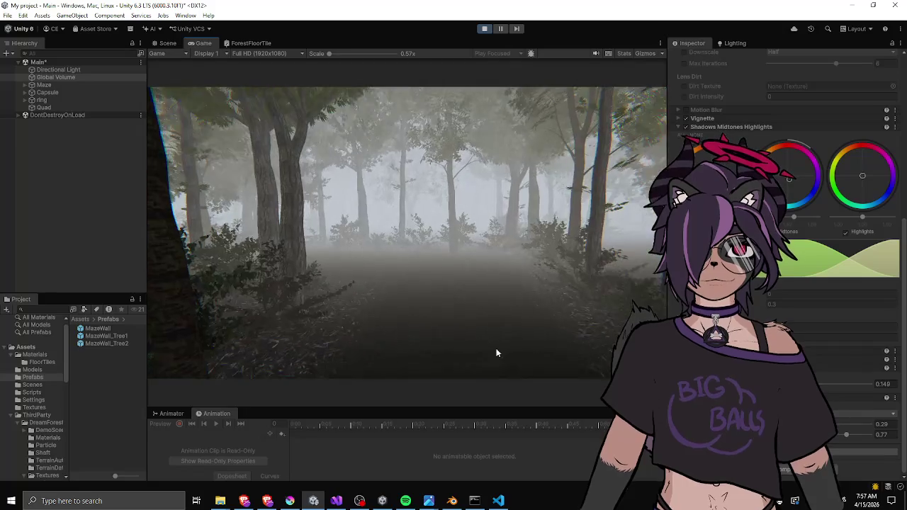
key("w")
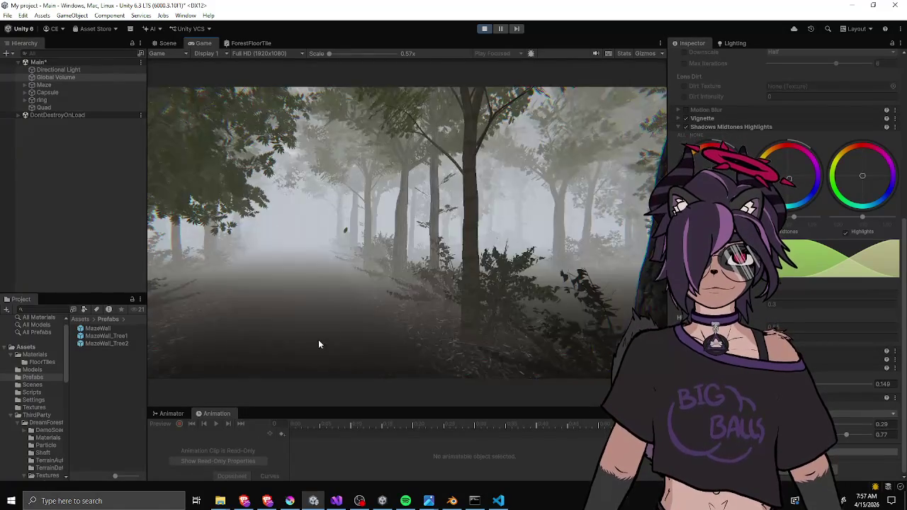
key("w")
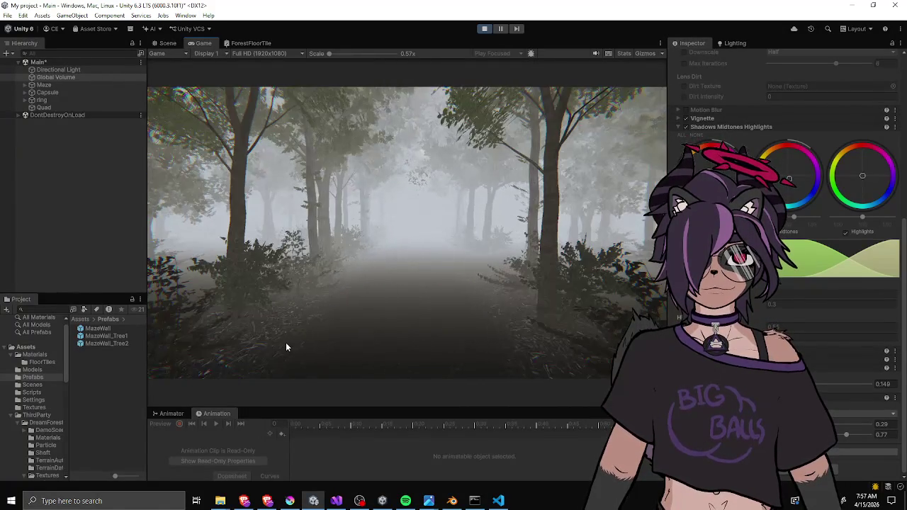
key("w")
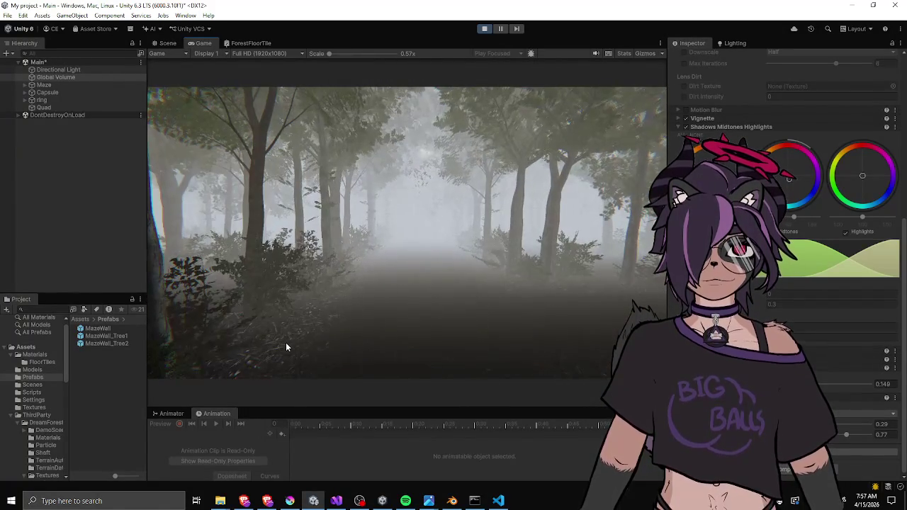
key("w")
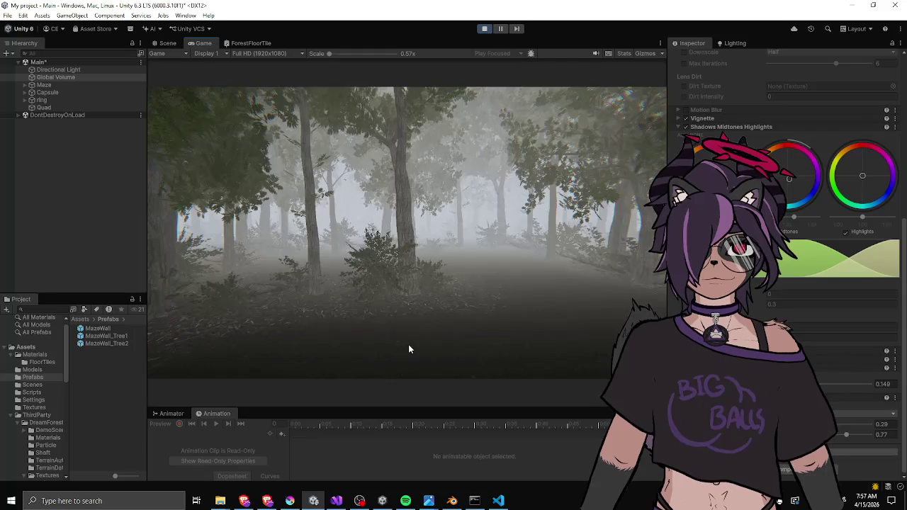
key("w")
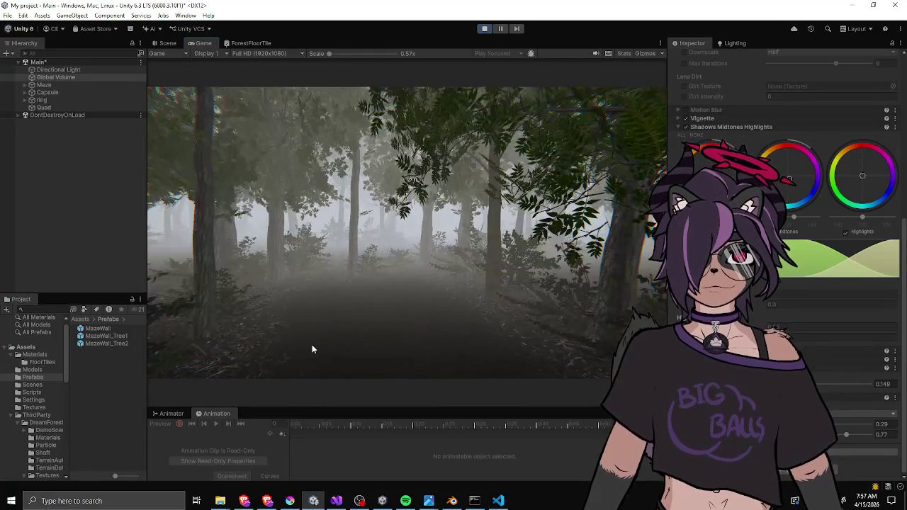
key("w")
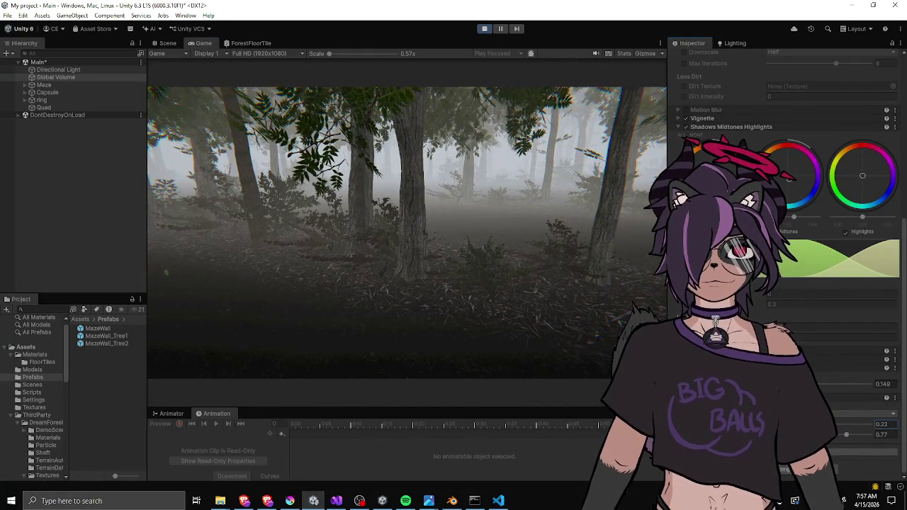
key("w")
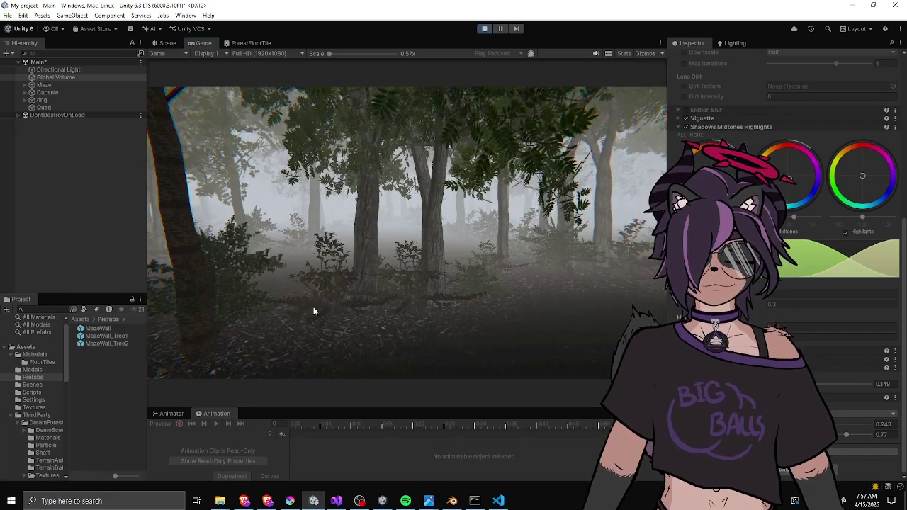
key("w")
key("w")
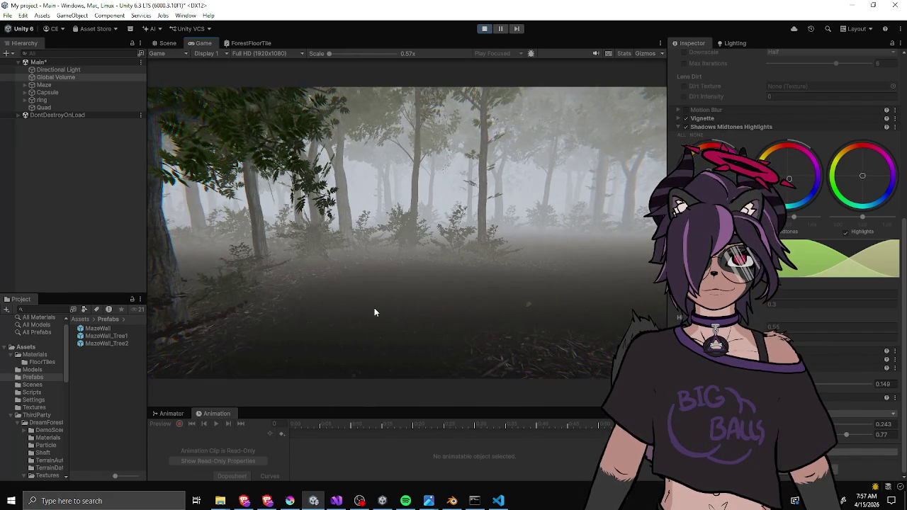
key("w")
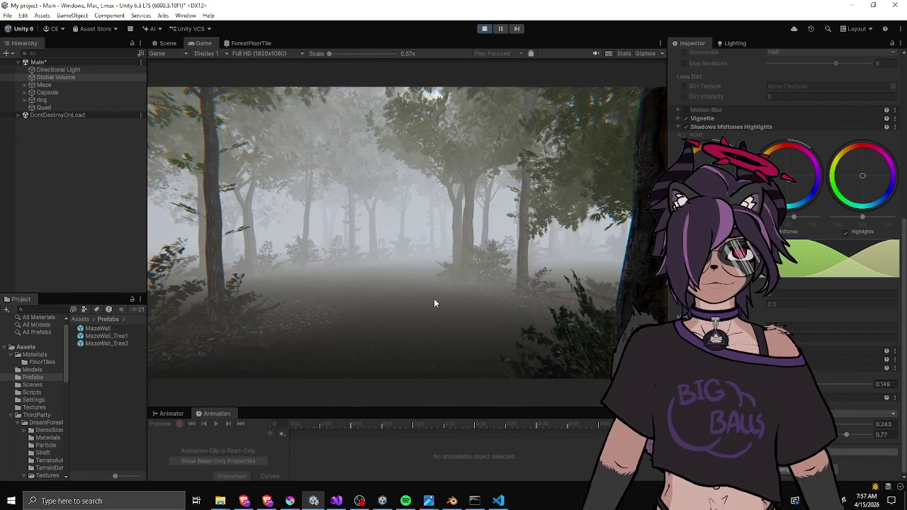
key("w")
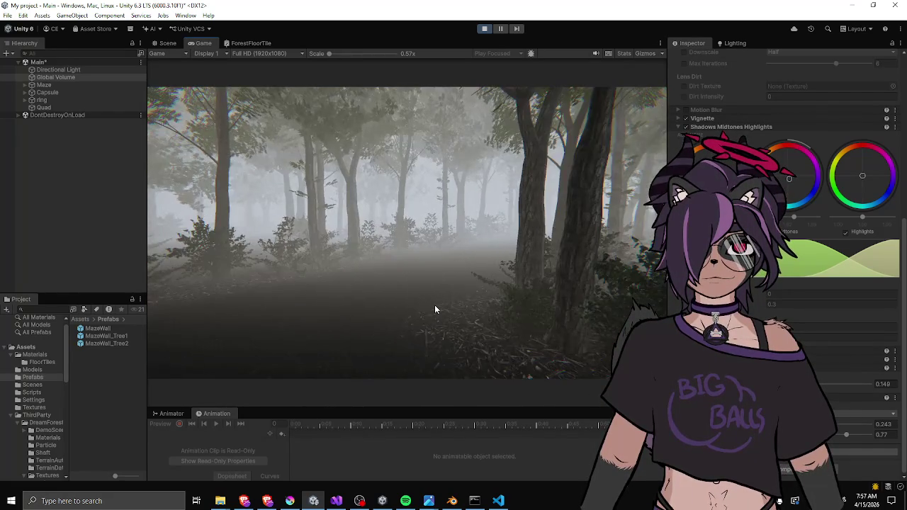
key("w")
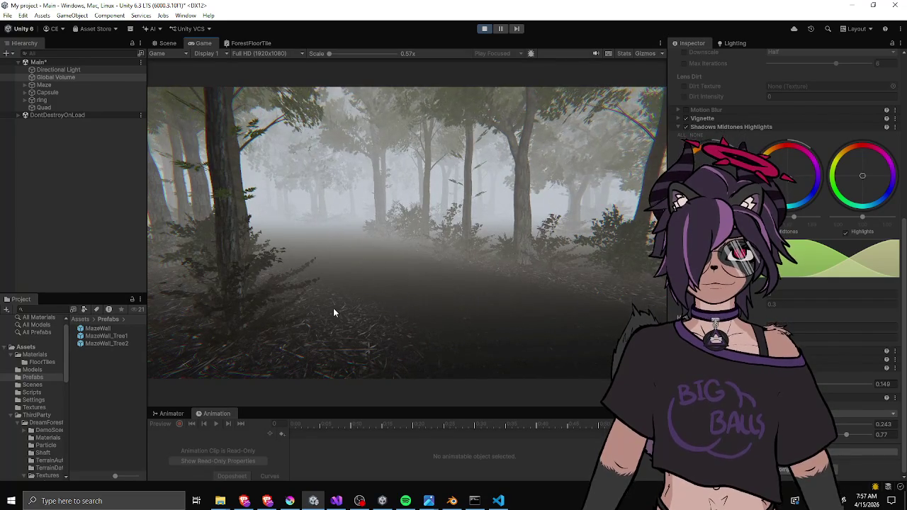
key("w")
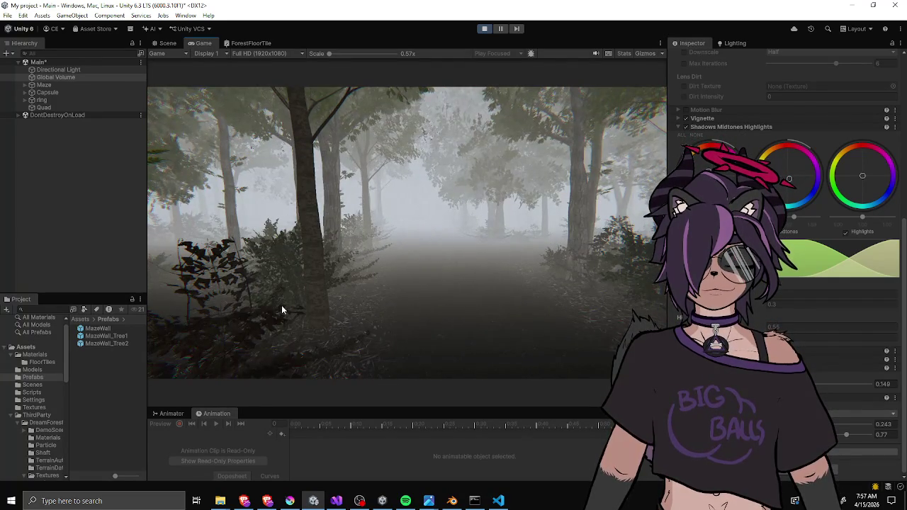
key("w")
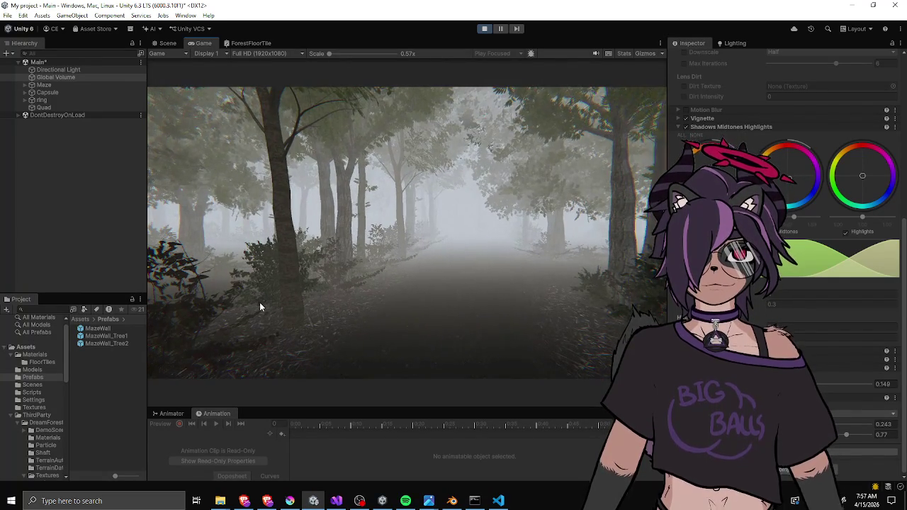
key("w")
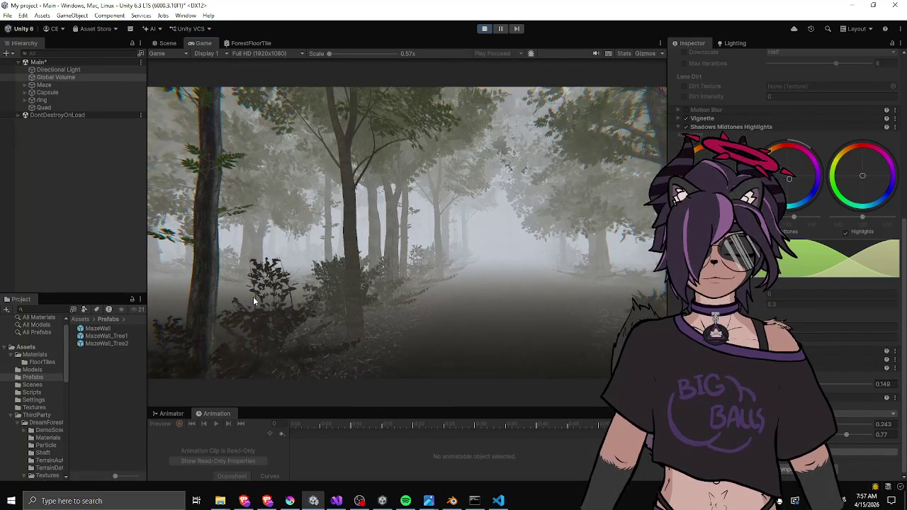
key("w")
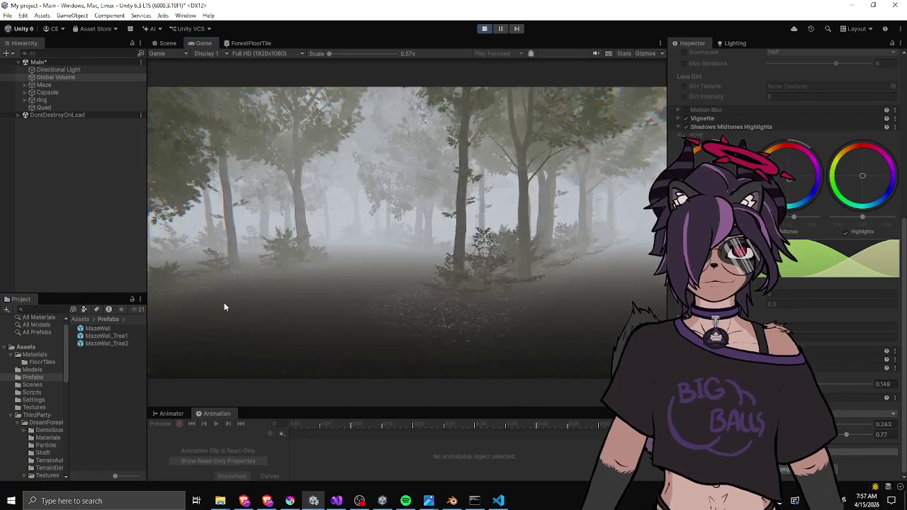
key("w")
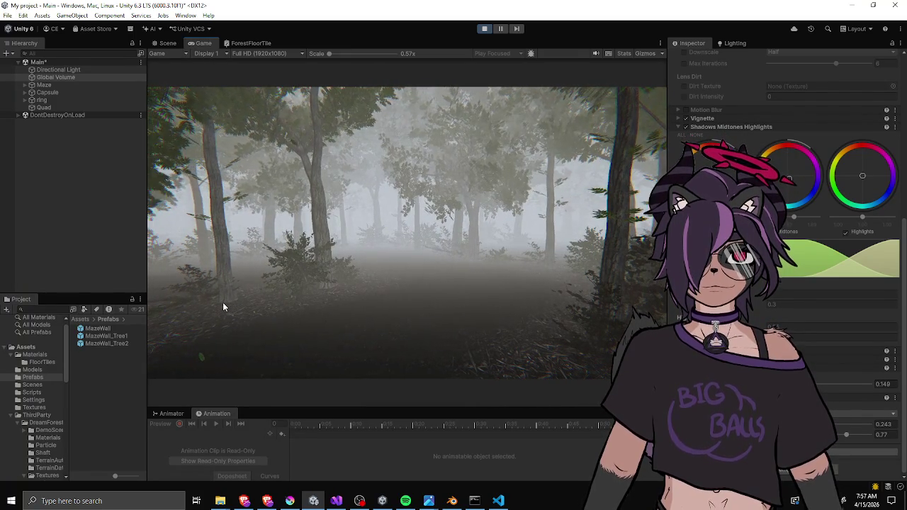
Look down at the forest floor and up at the trees, then drag Midtones brighter.
left_click(223, 302)
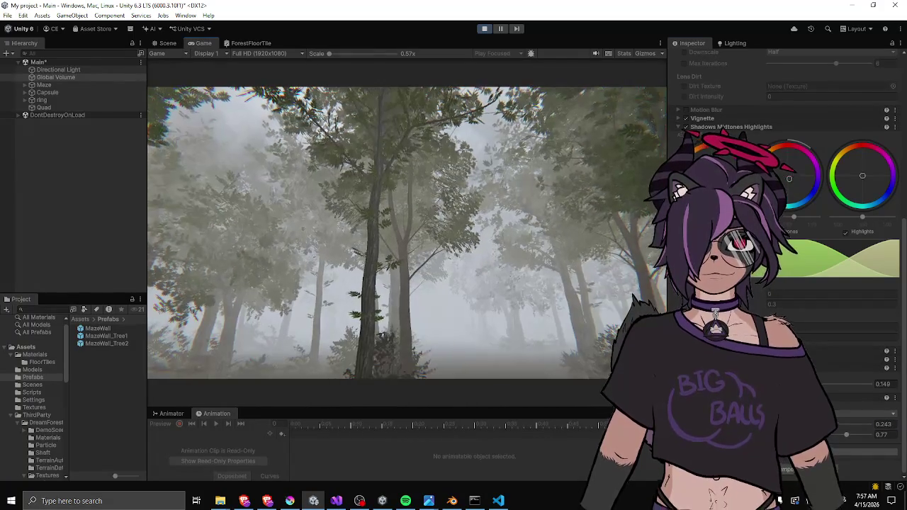
left_click_drag(515, 272, 508, 301)
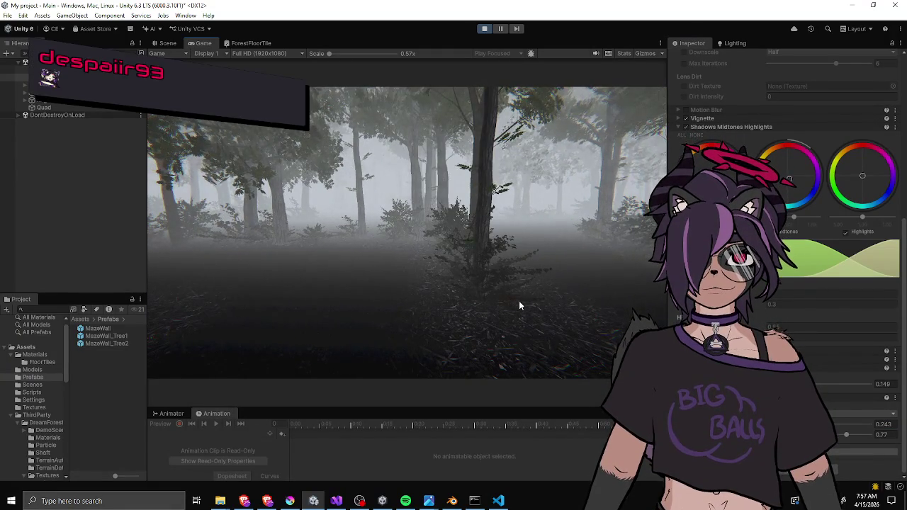
left_click_drag(519, 300, 517, 269)
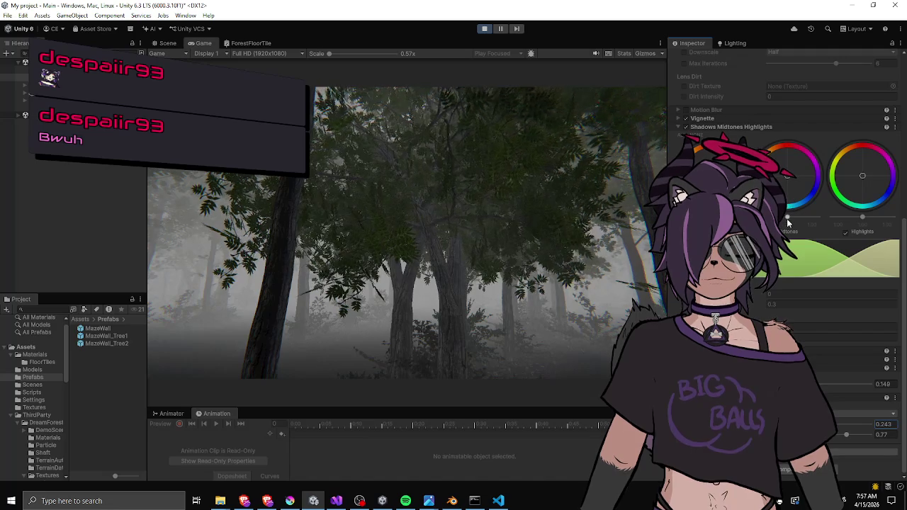
left_click_drag(788, 218, 797, 220)
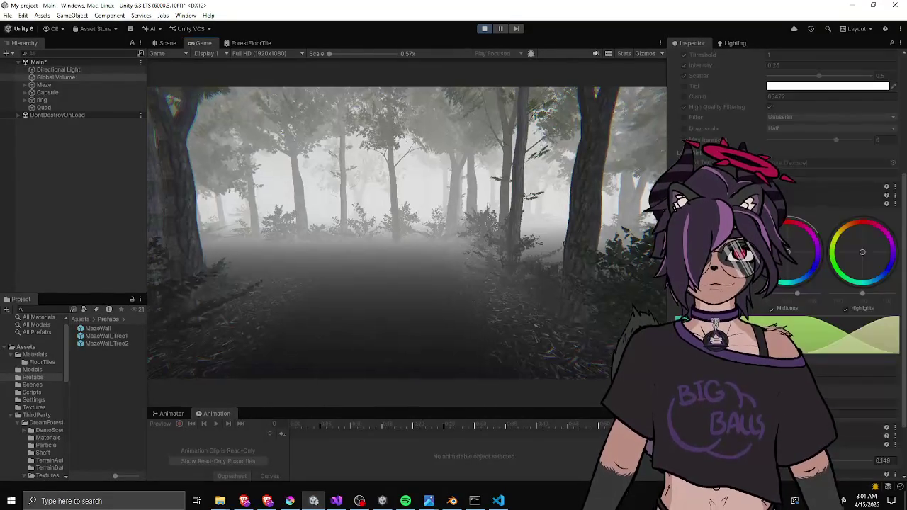
Change the Global Volume's Tonemapping mode to Neutral.
scroll(780, 213, "up", 5)
left_click(791, 165)
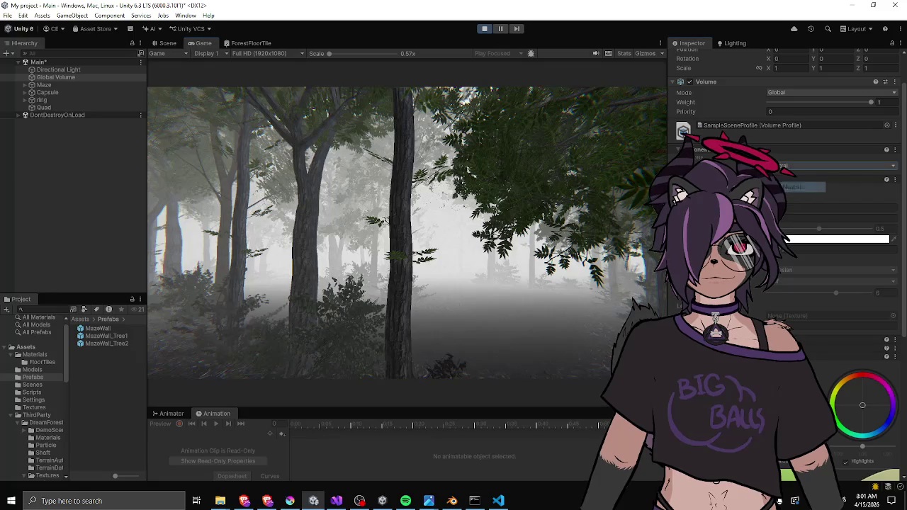
left_click(787, 188)
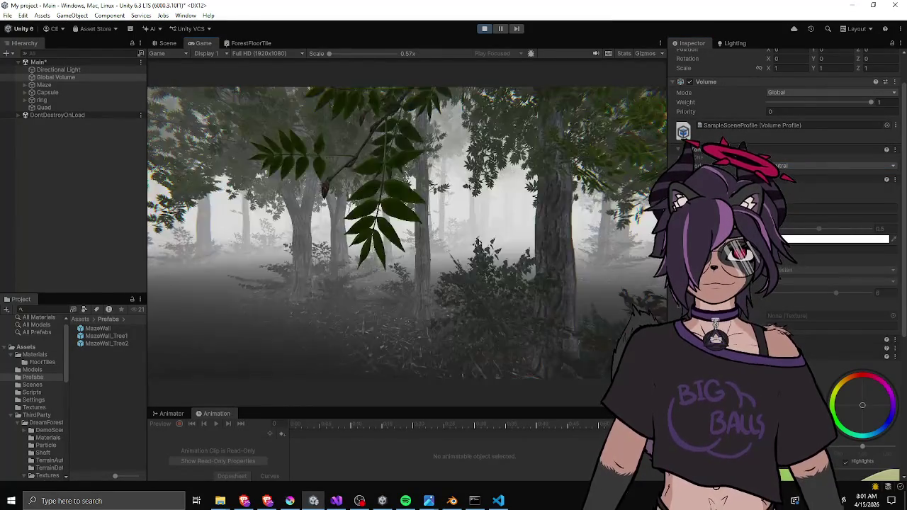
scroll(786, 284, "down", 5)
scroll(786, 283, "down", 1)
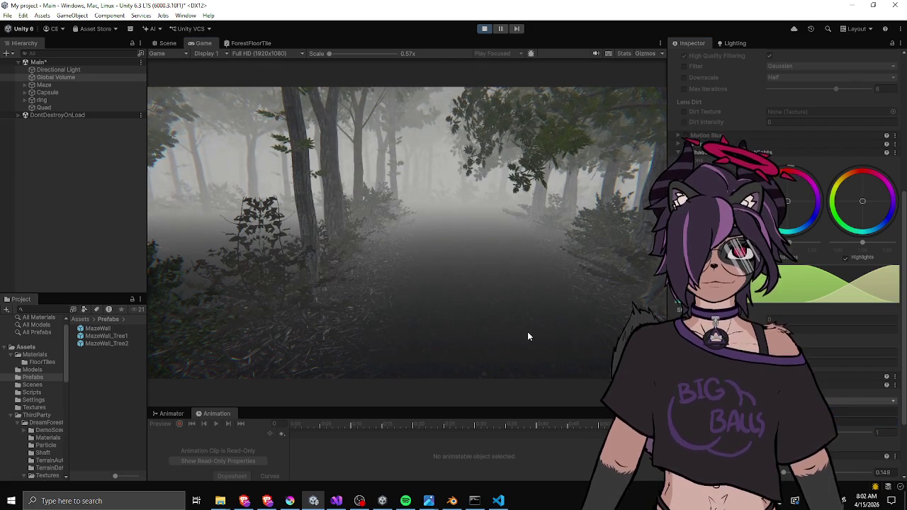
Walk the camera through close foliage onto the open foggy path toward a stand of trees.
key("w")
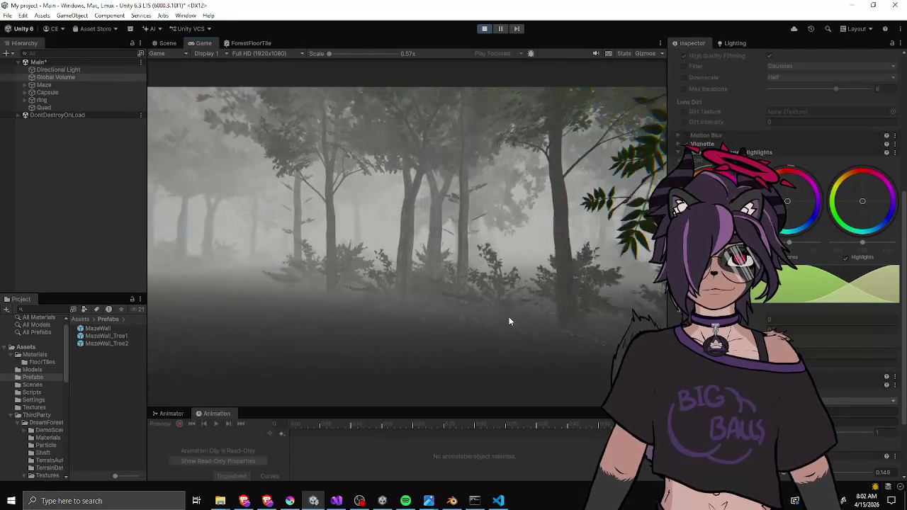
key("w")
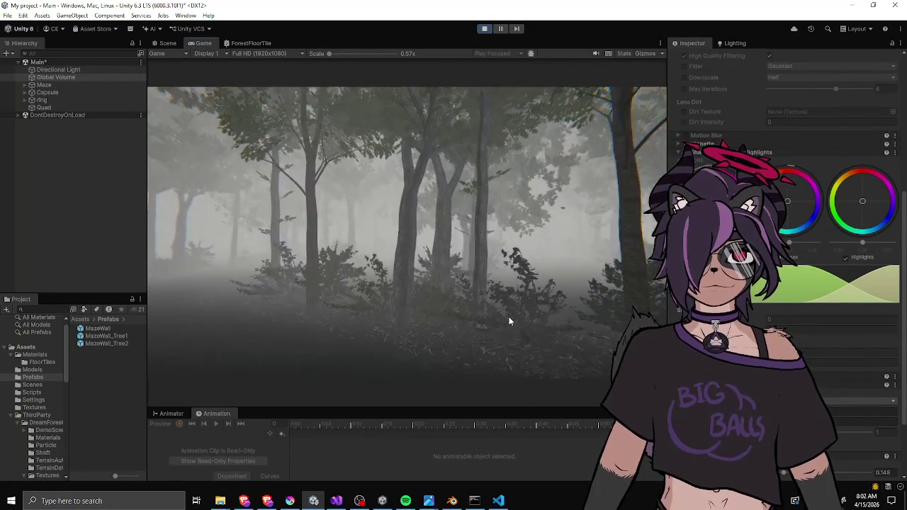
key("w")
key("w")
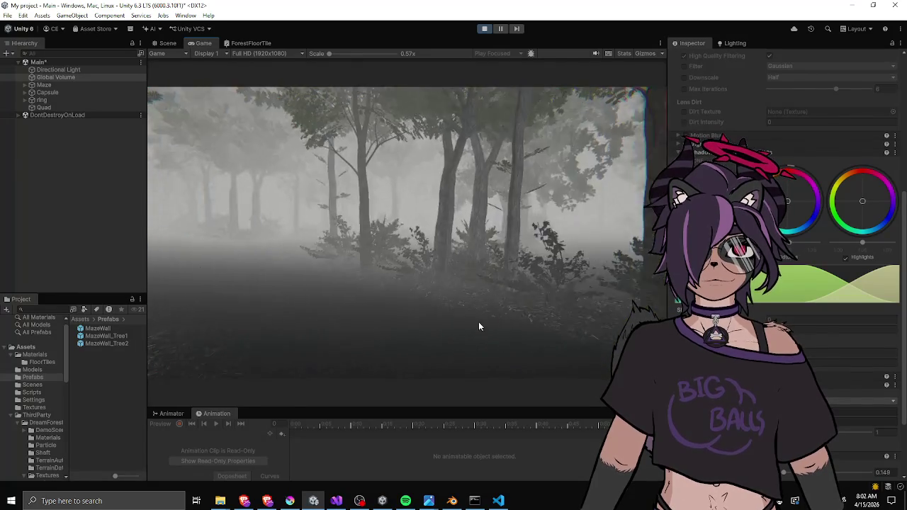
key("w")
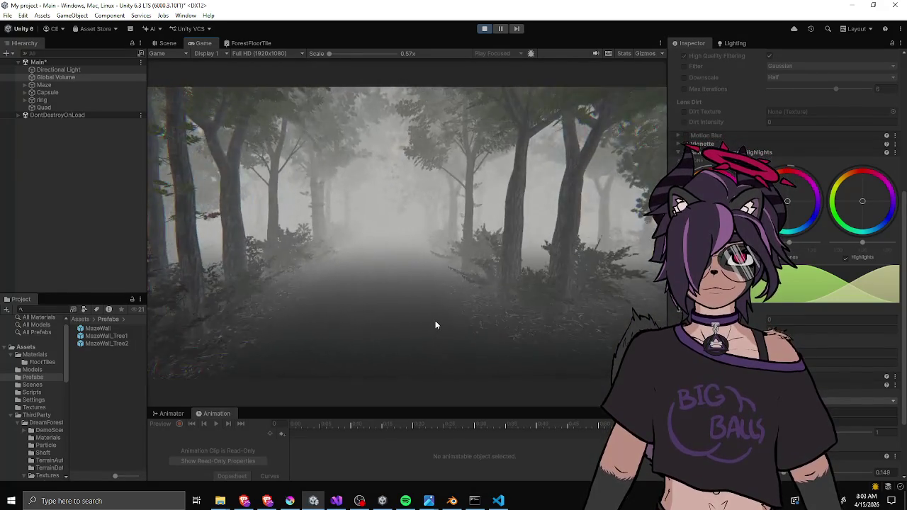
key("w")
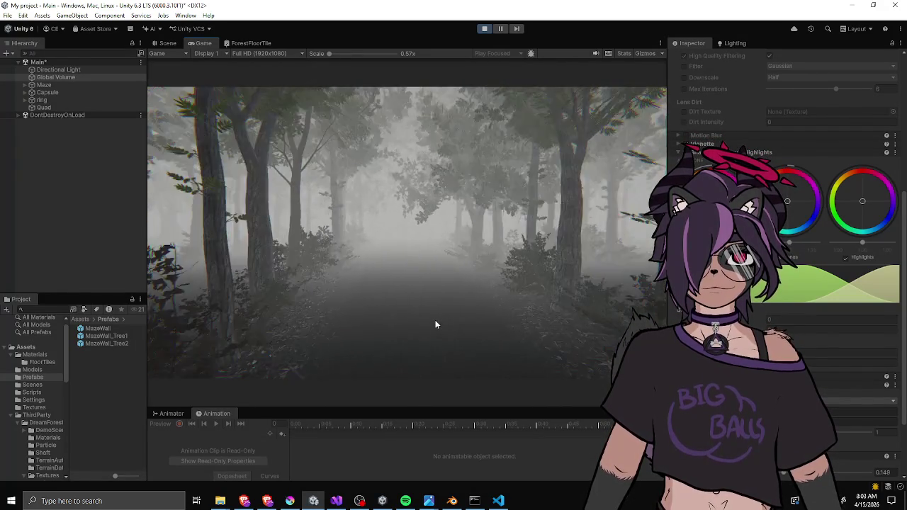
key("w")
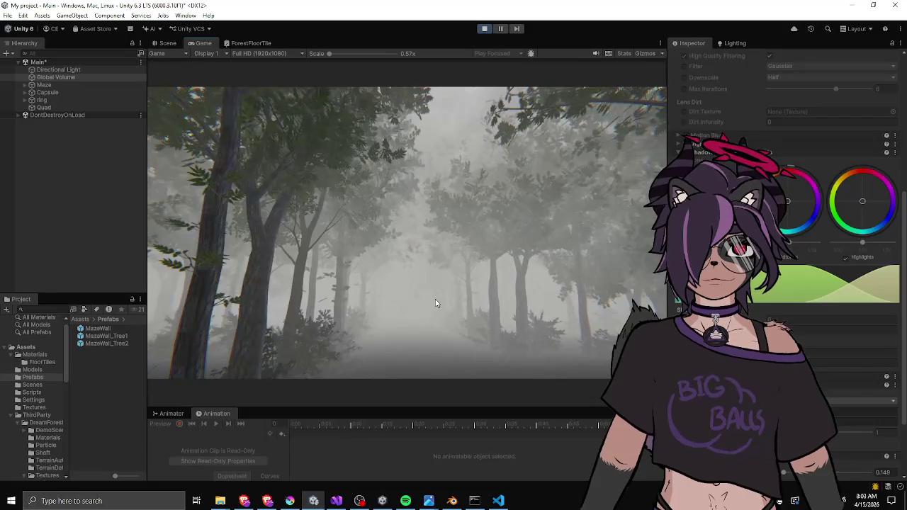
key("w")
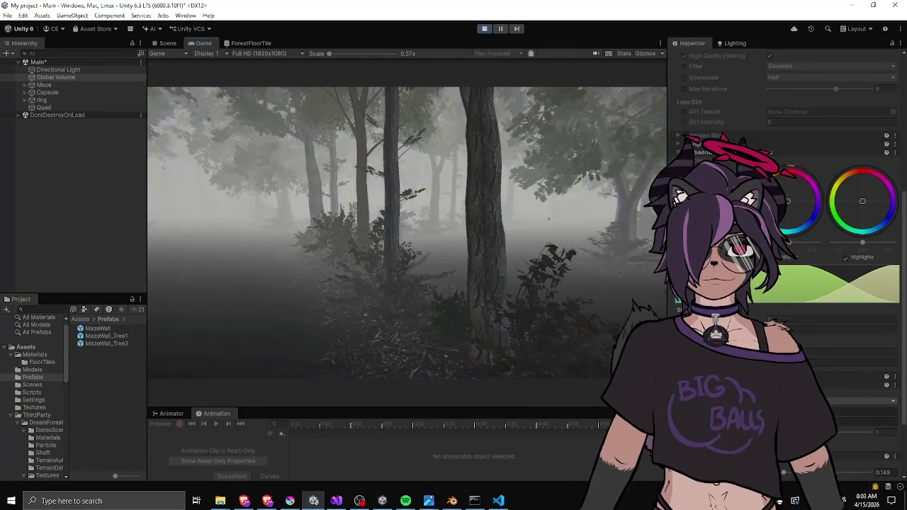
key("w")
Keep walking down the foggy path past the tall trees, then fold the Bloom settings.
mouse_move(189, 287)
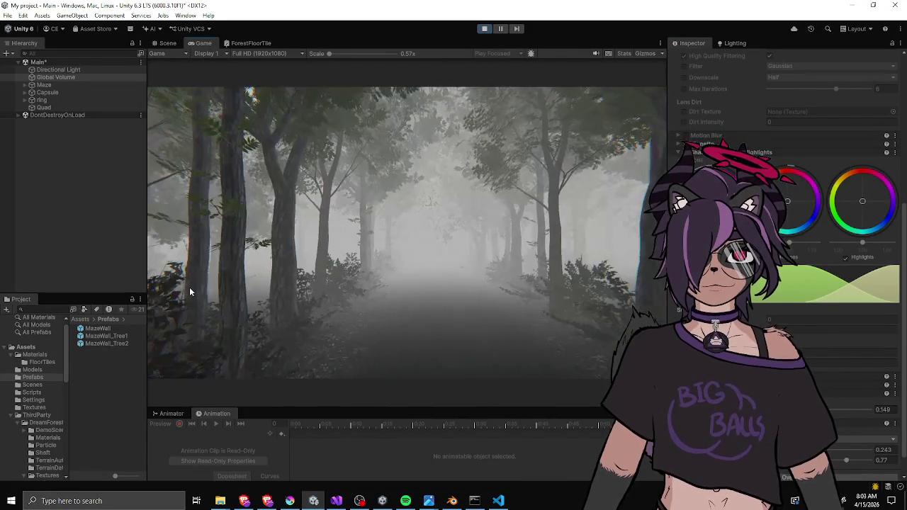
key("w")
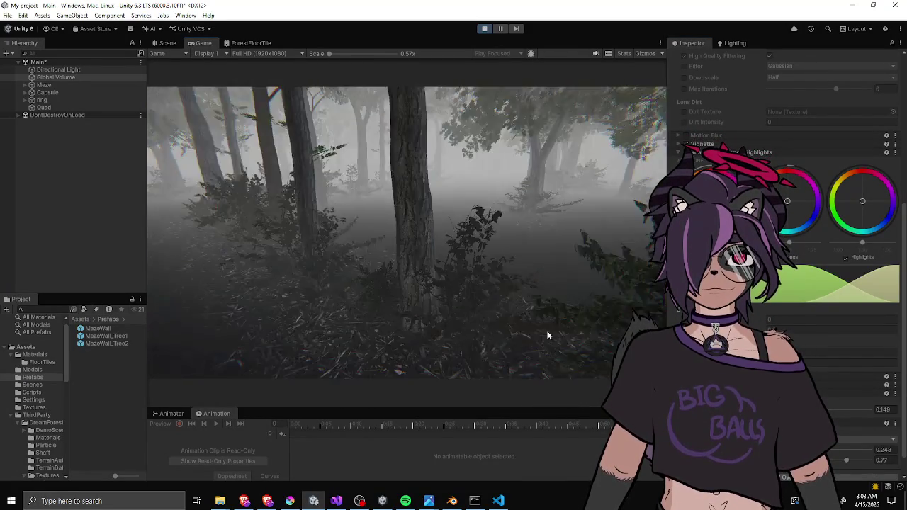
key("w")
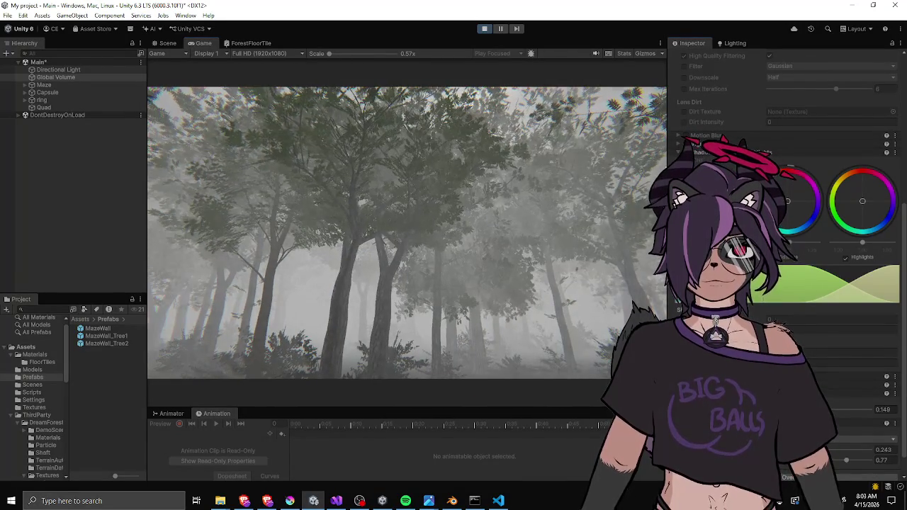
key("w")
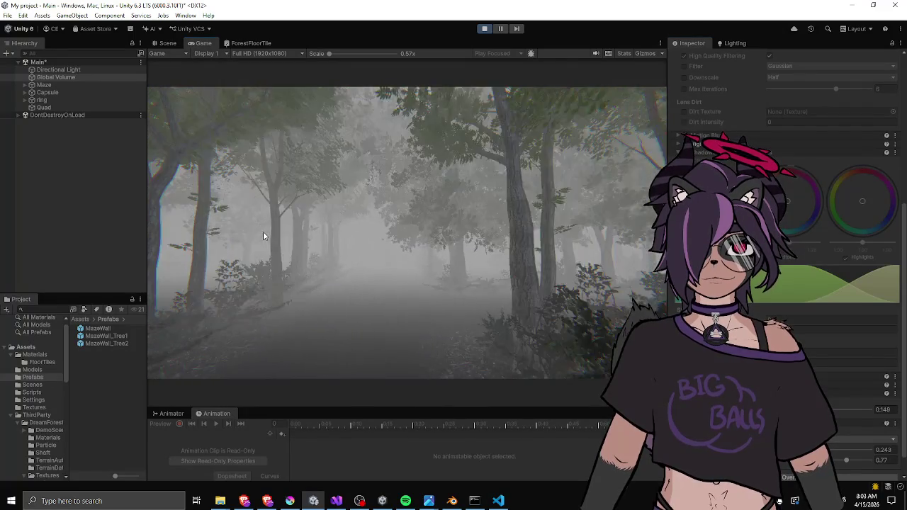
key("w")
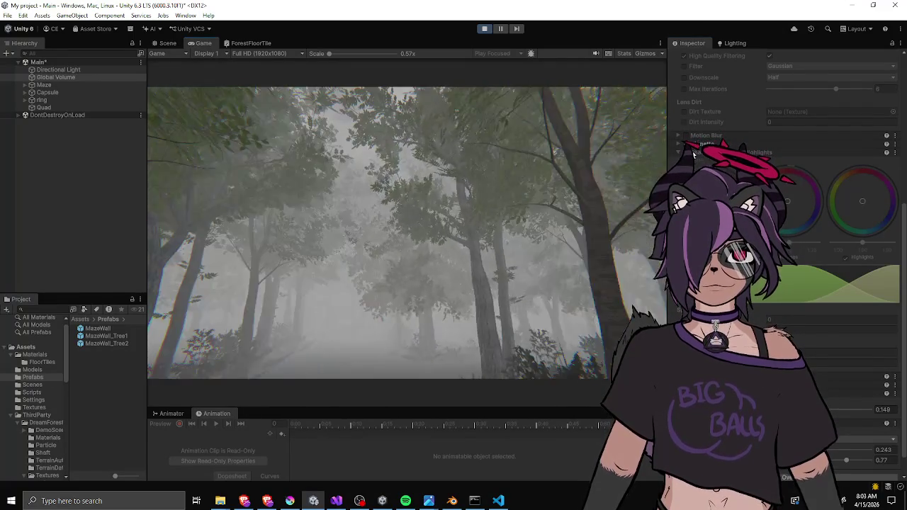
key("w")
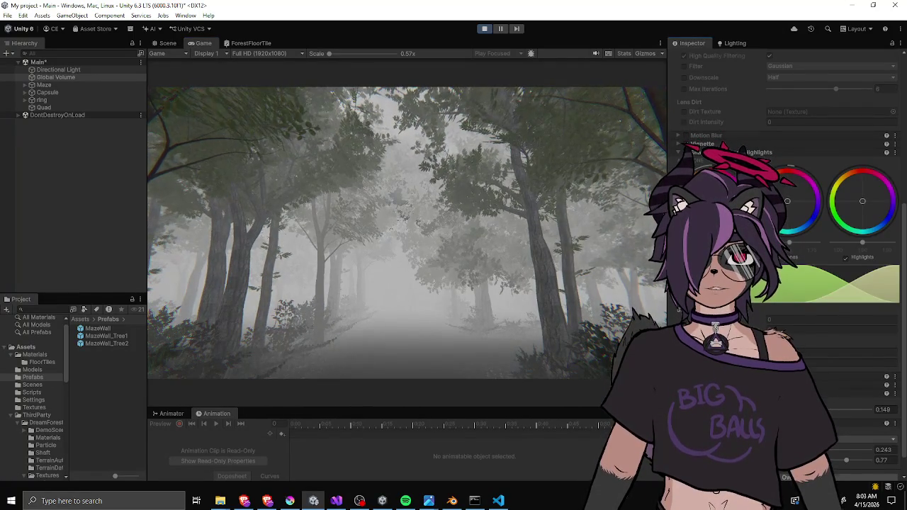
scroll(787, 255, "up", 5)
left_click(677, 128)
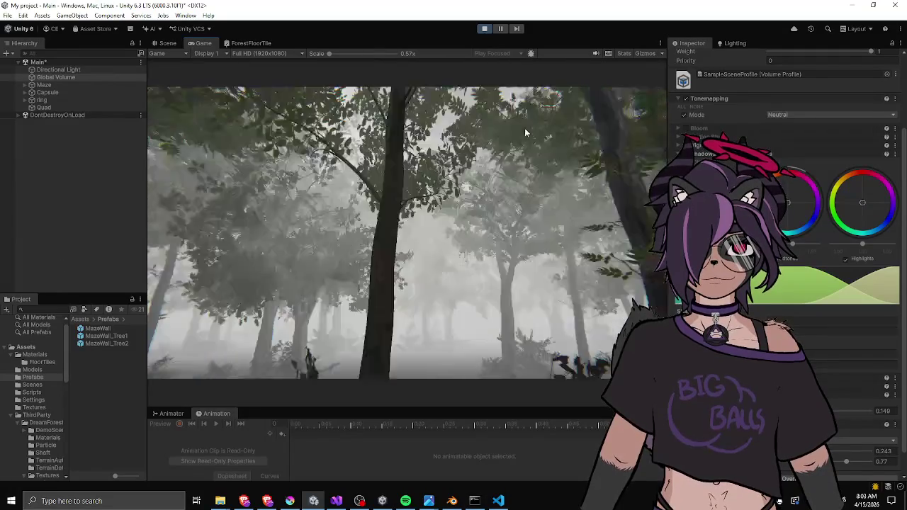
Bring up the Lighting window's Environment settings with the fog options.
left_click(736, 44)
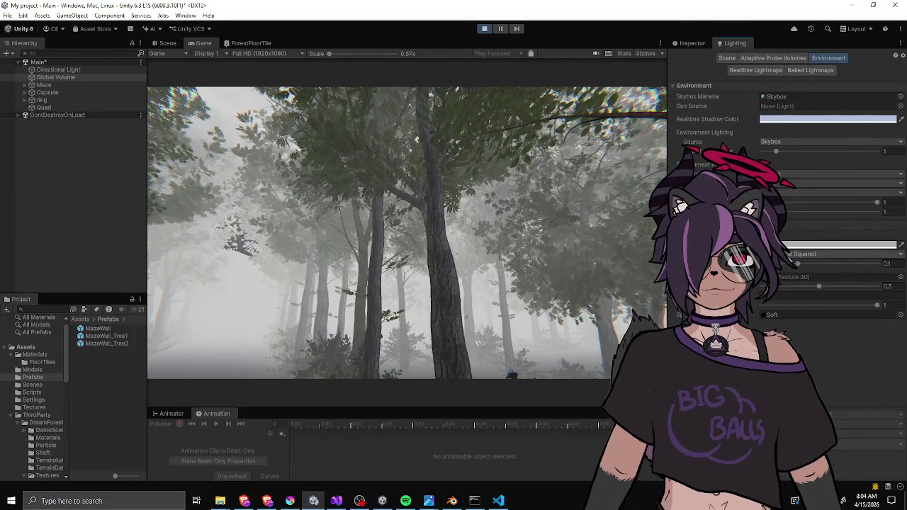
Tint the fog colour a pale lavender, shifted slightly pinker.
left_click_drag(798, 266, 794, 263)
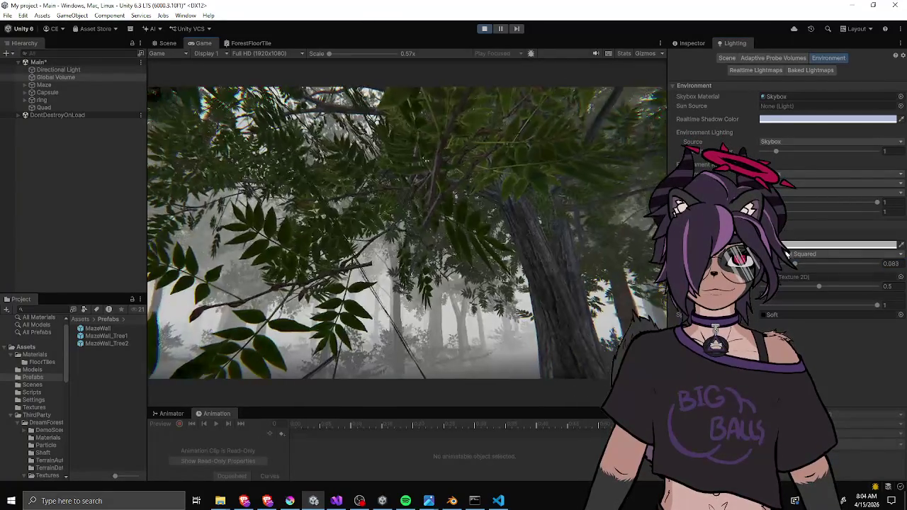
left_click(837, 244)
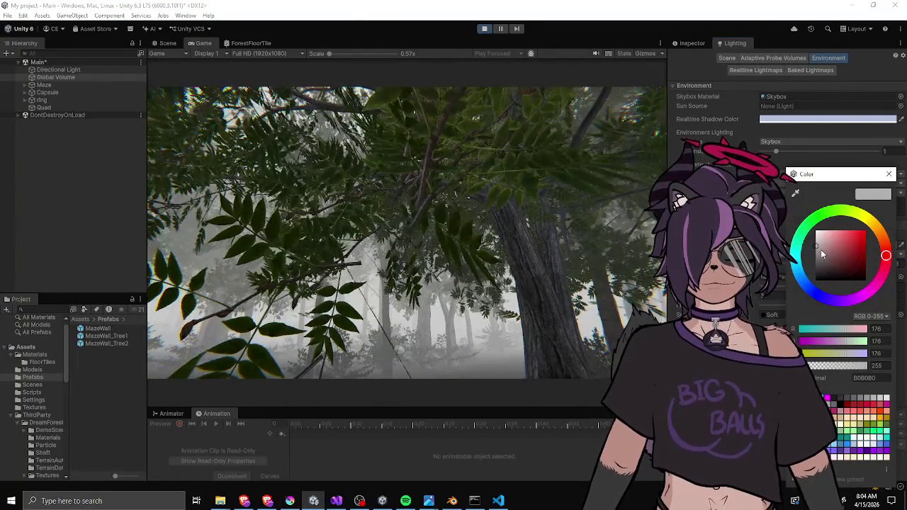
left_click(839, 303)
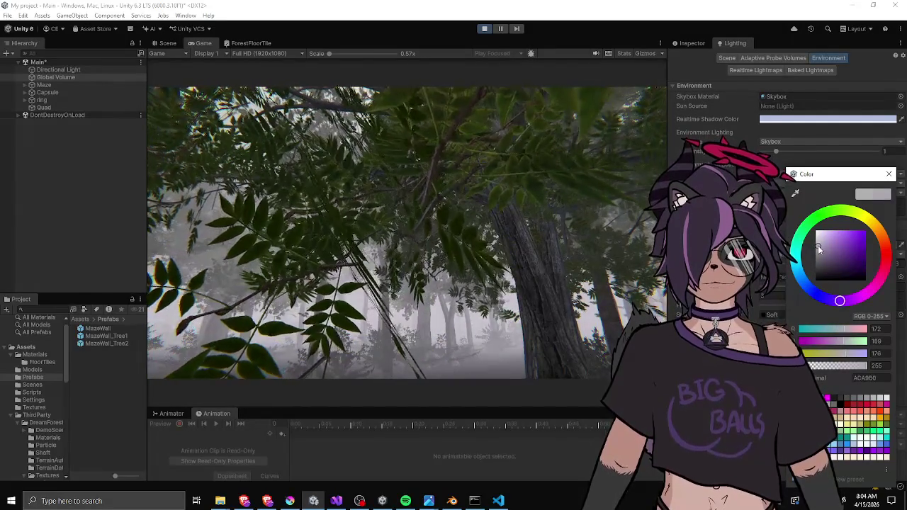
left_click(512, 315)
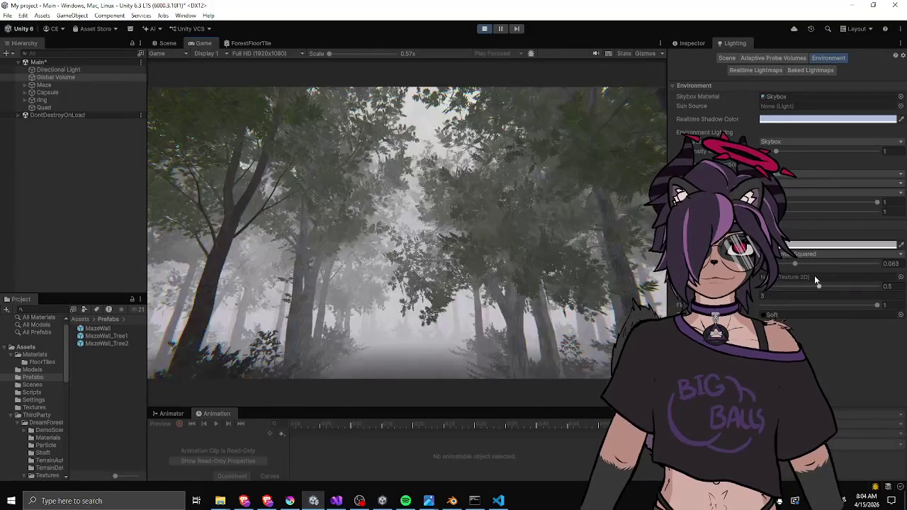
left_click(814, 254)
left_click(814, 247)
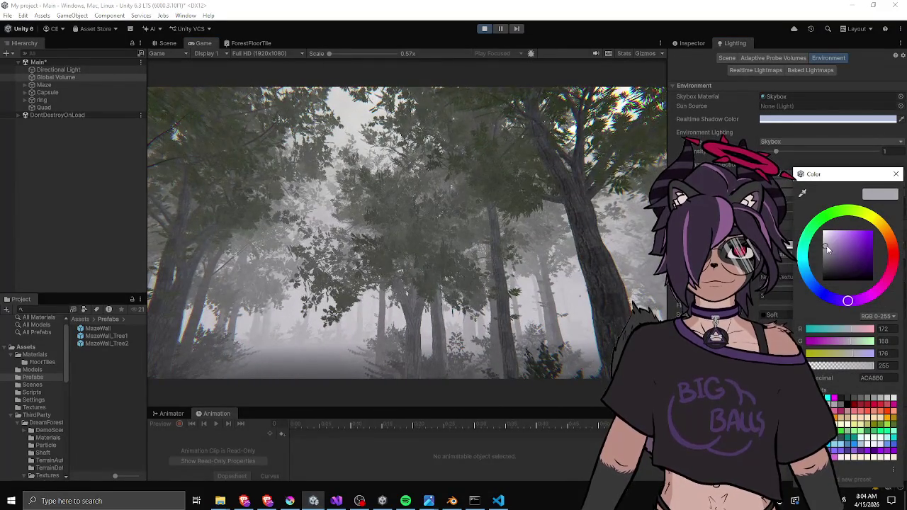
left_click_drag(831, 247, 828, 244)
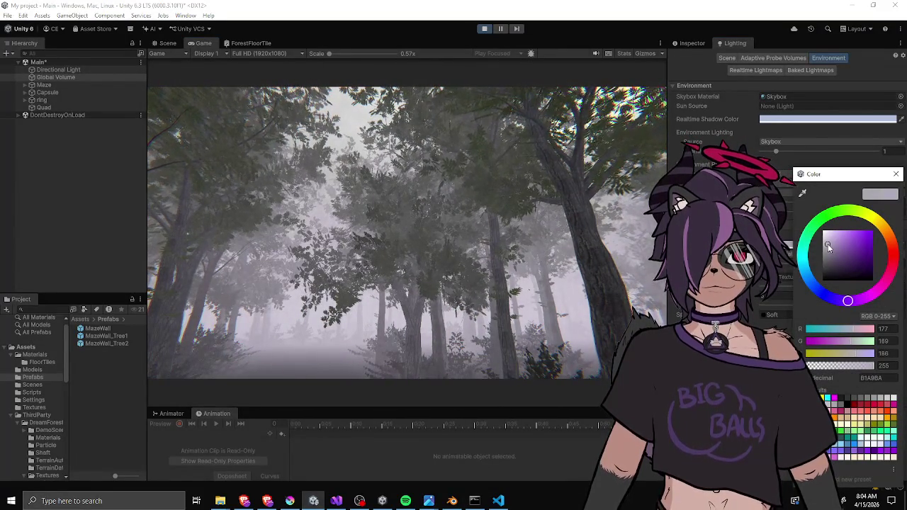
left_click(482, 280)
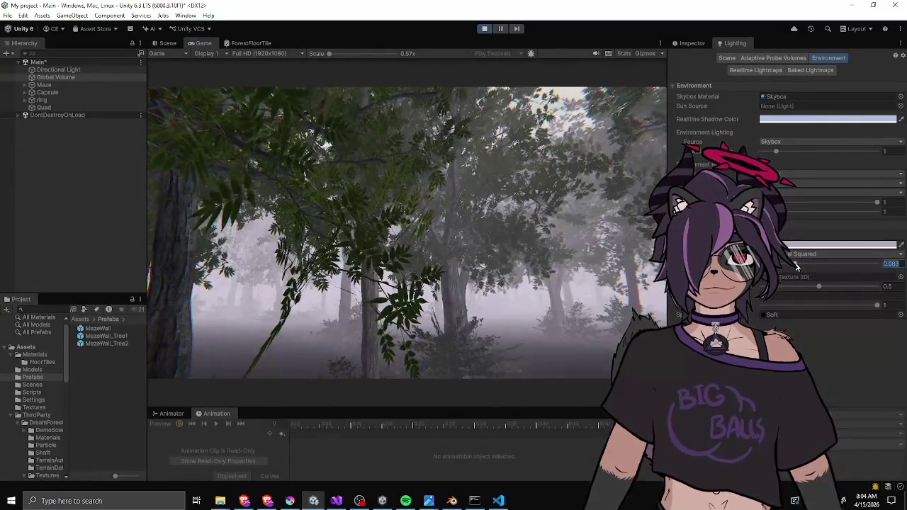
Set the fog density to 0.07.
left_click_drag(798, 267, 794, 269)
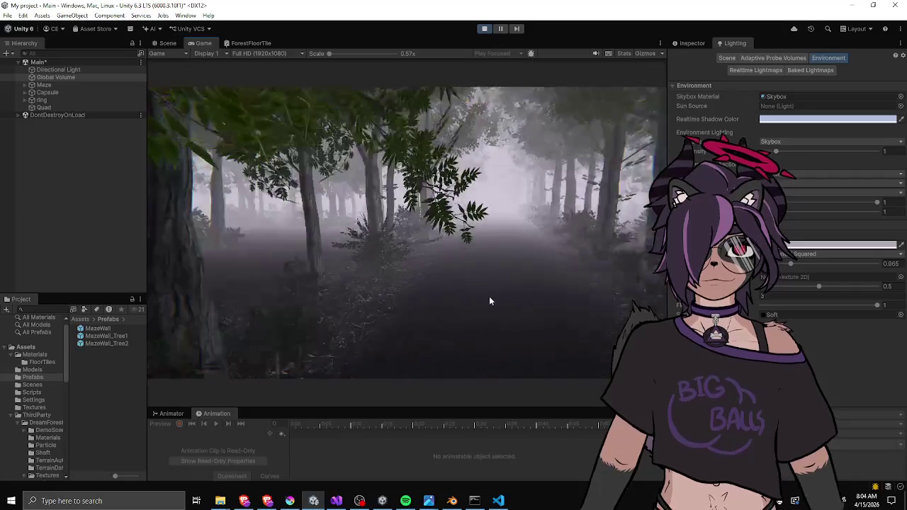
left_click(790, 265)
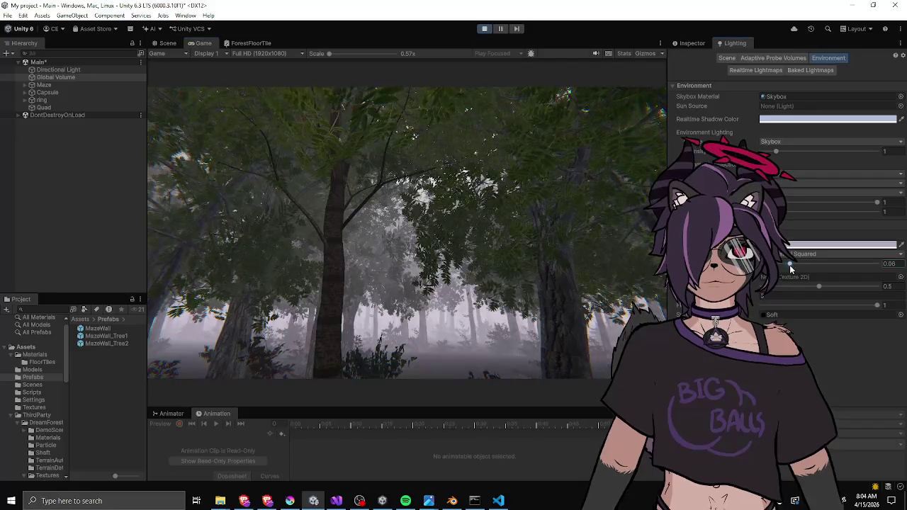
left_click_drag(791, 265, 792, 268)
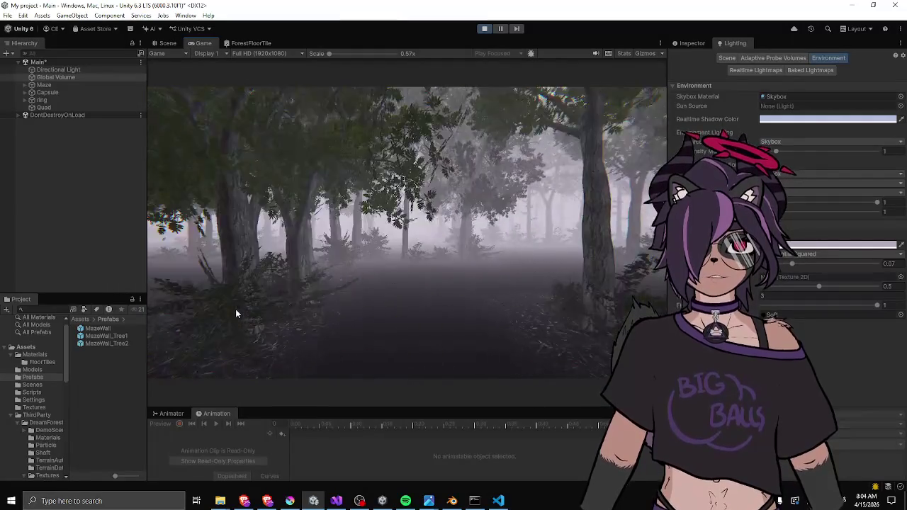
Make the fog colour slightly lighter and purpler, then walk forward to judge it.
left_click(773, 244)
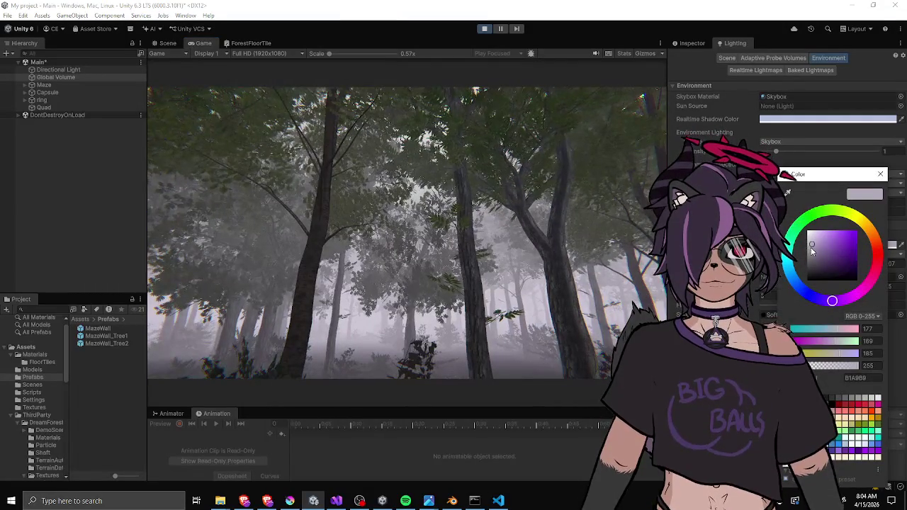
left_click(814, 242)
left_click(814, 243)
left_click(812, 243)
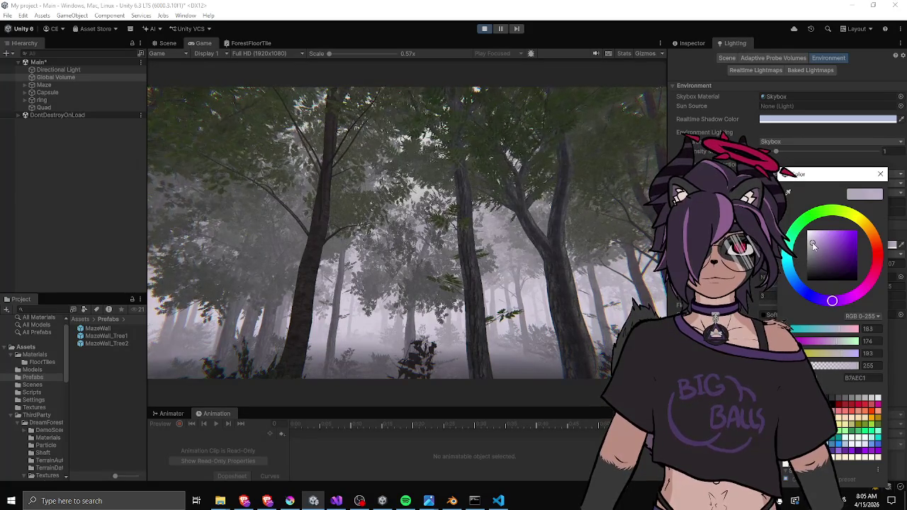
left_click(516, 298)
key("w")
key("w")
key("w")
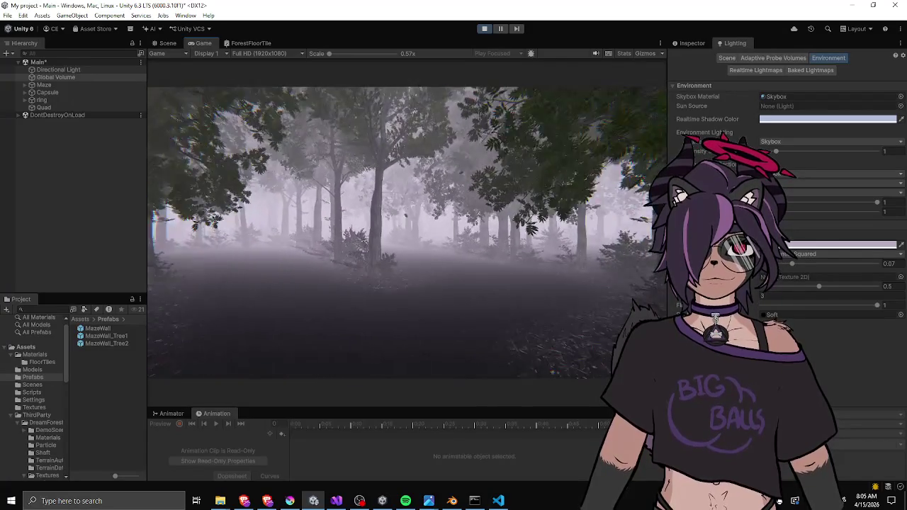
Shift the fog hue slightly toward pink and raise fog density to 0.075.
left_click(829, 245)
left_click_drag(836, 301, 845, 299)
left_click(474, 313)
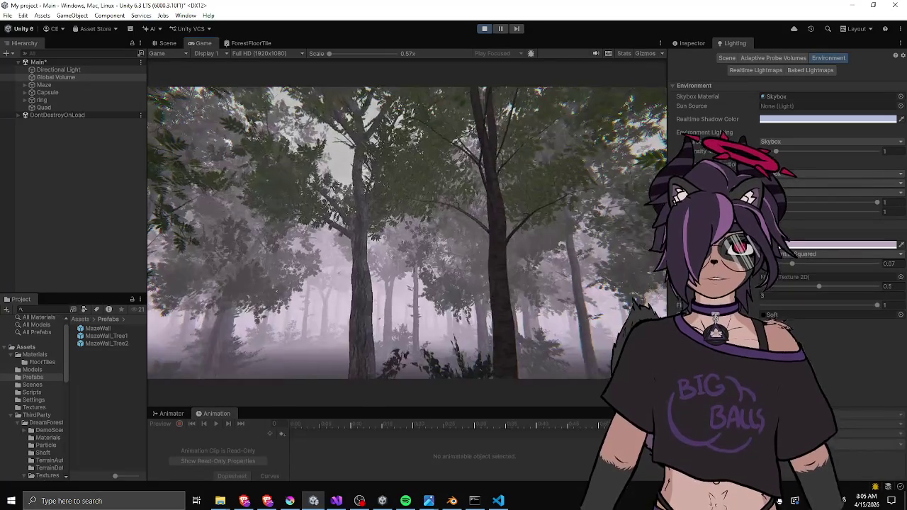
left_click(801, 245)
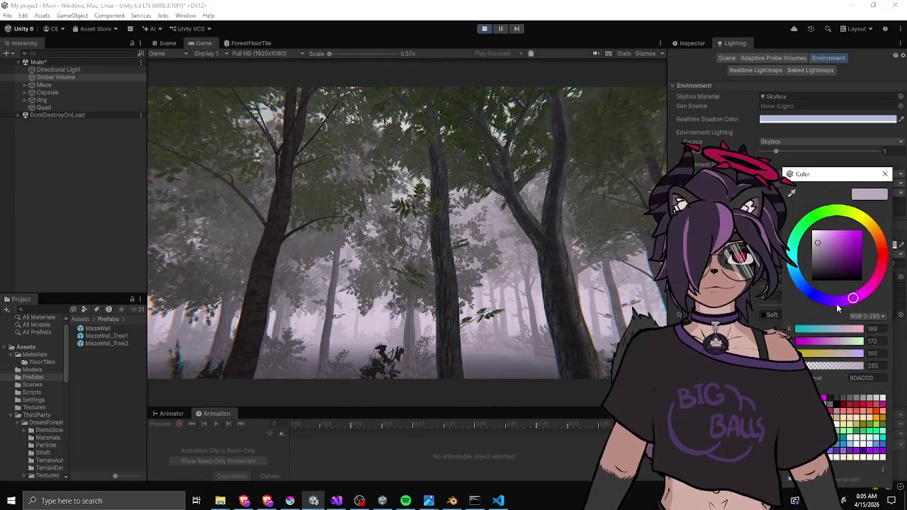
left_click(458, 318)
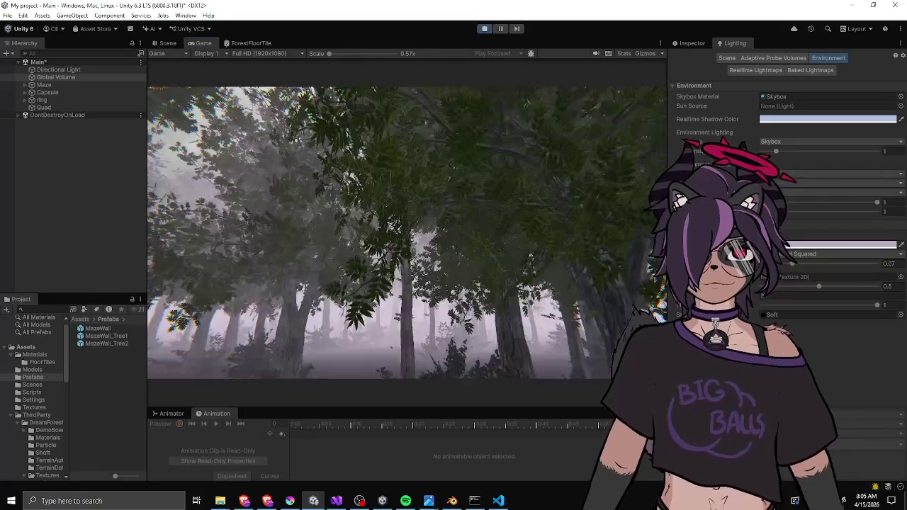
left_click(783, 254)
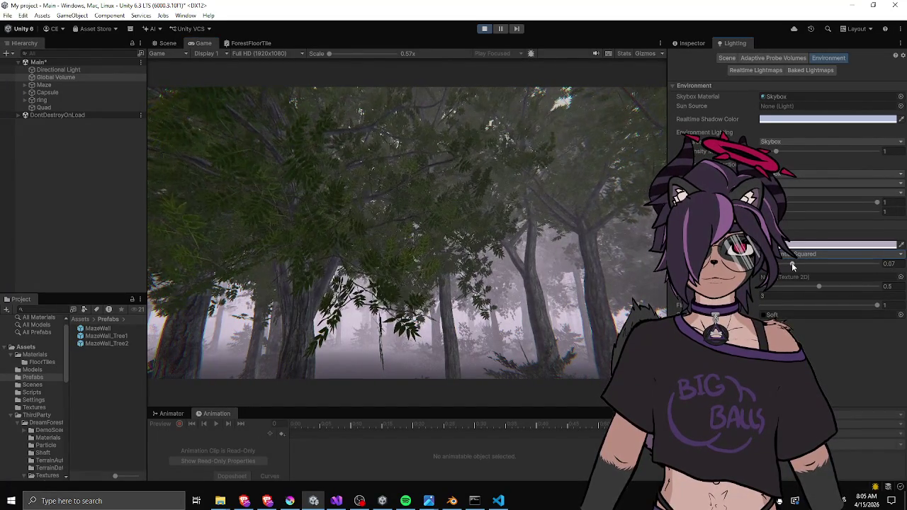
left_click_drag(791, 263, 793, 268)
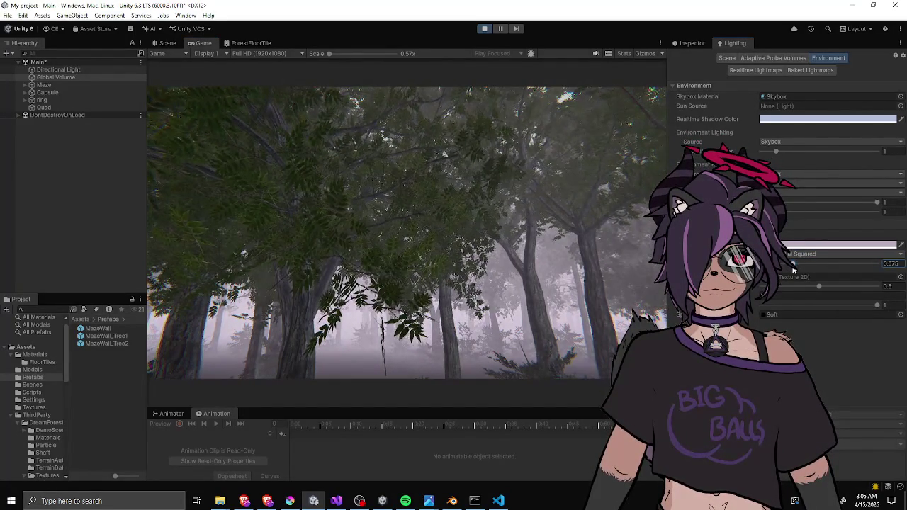
Walk along the forest path to inspect the fog, then darken its colour a little.
left_click(801, 245)
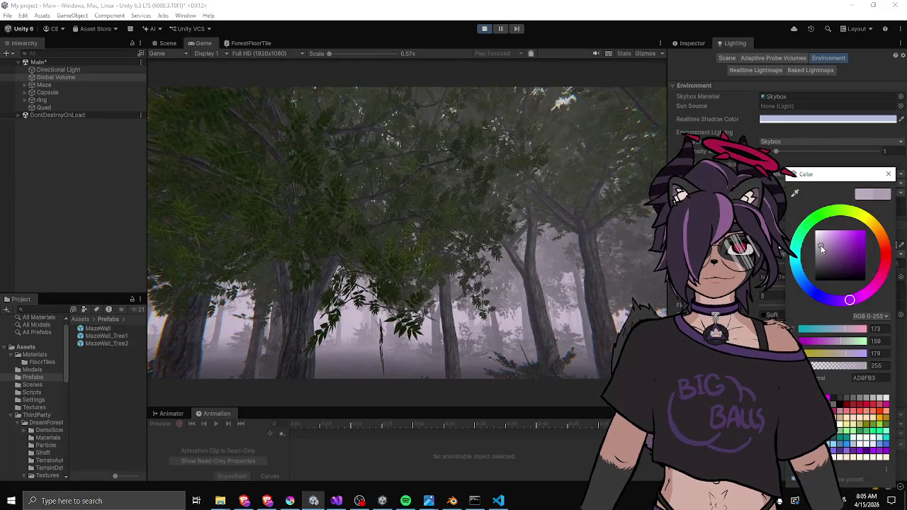
left_click(552, 271)
key("w")
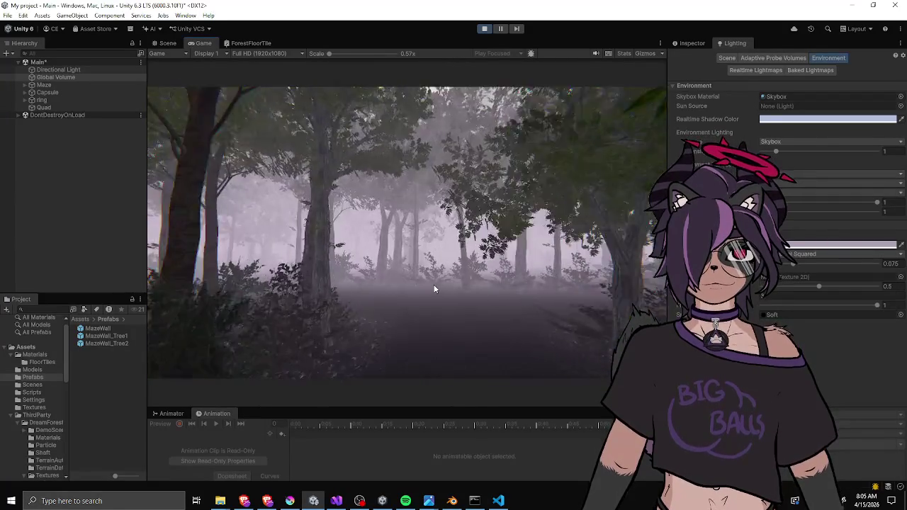
key("w")
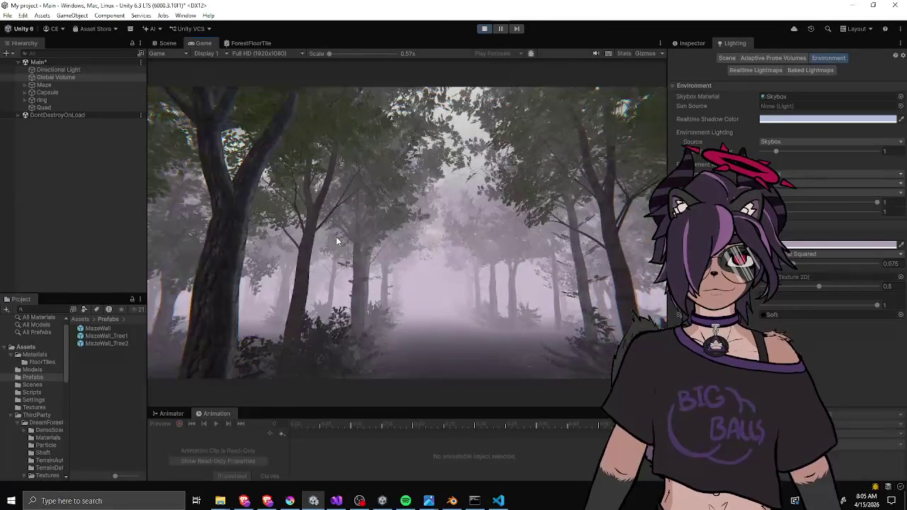
key("w")
left_click(836, 245)
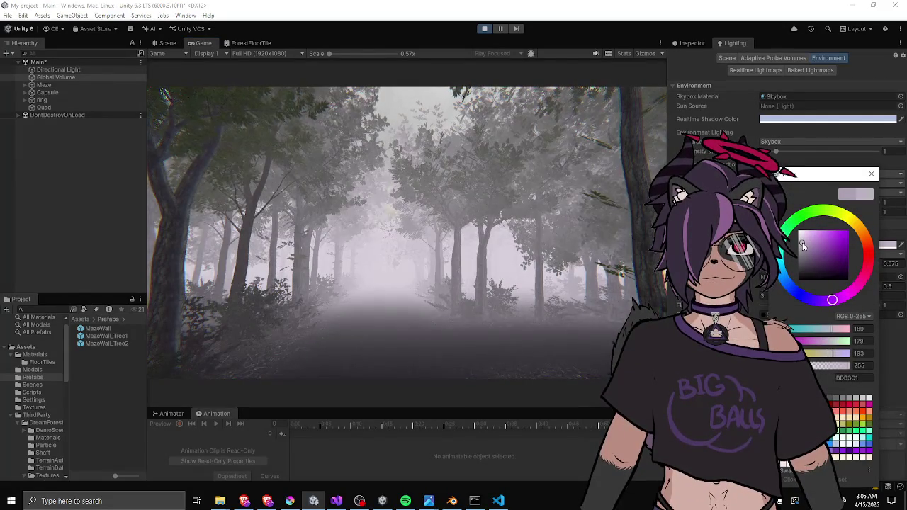
left_click_drag(802, 242, 802, 245)
left_click(522, 199)
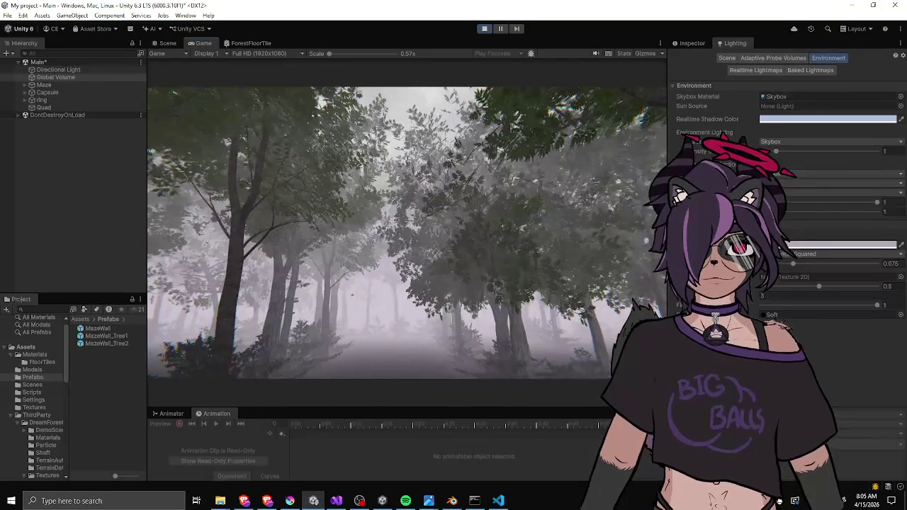
left_click(824, 245)
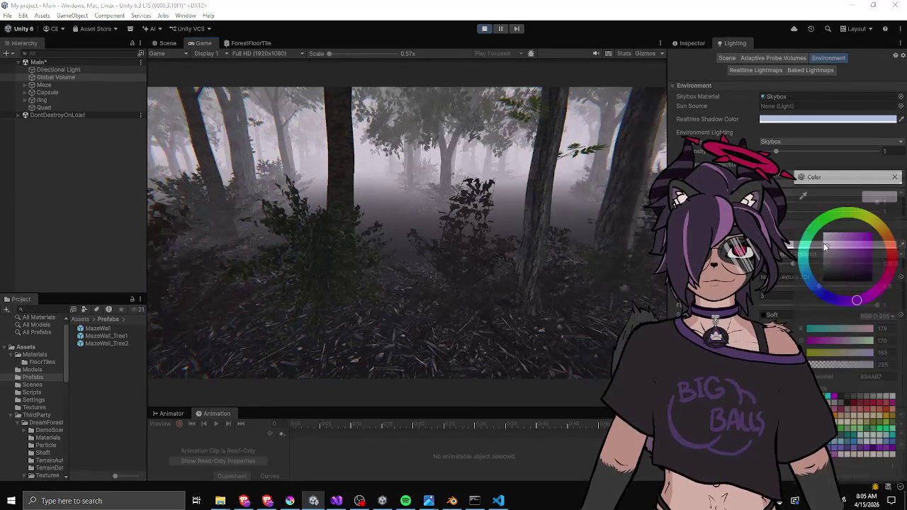
left_click(469, 189)
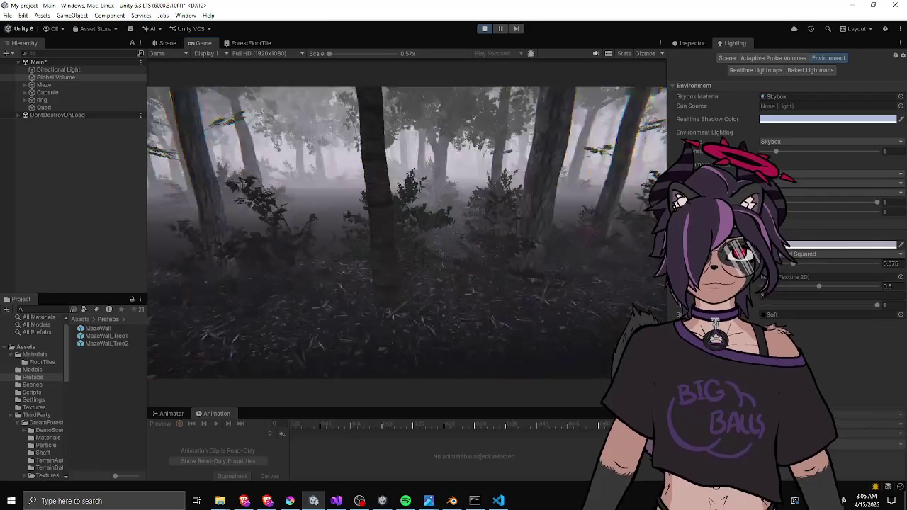
left_click(837, 246)
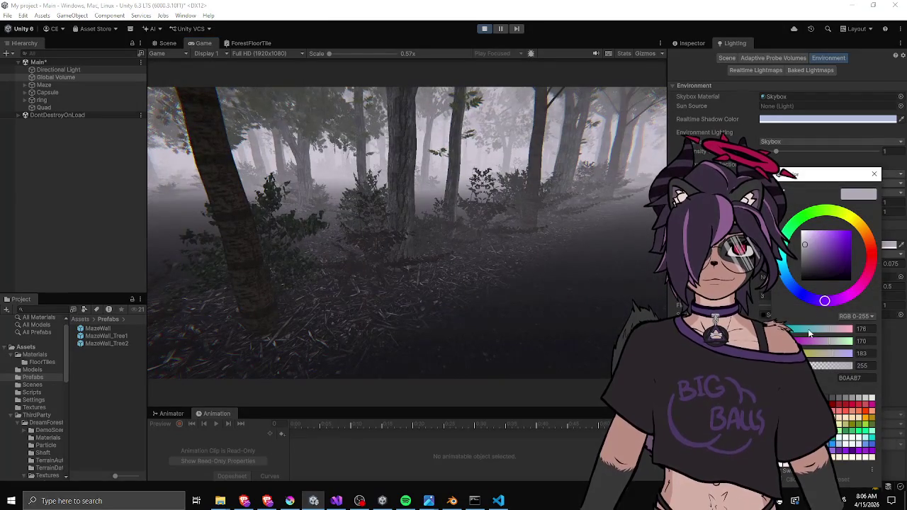
left_click(875, 174)
In the Scene view, push the fog colour more purple while looking around the canopy.
left_click(168, 43)
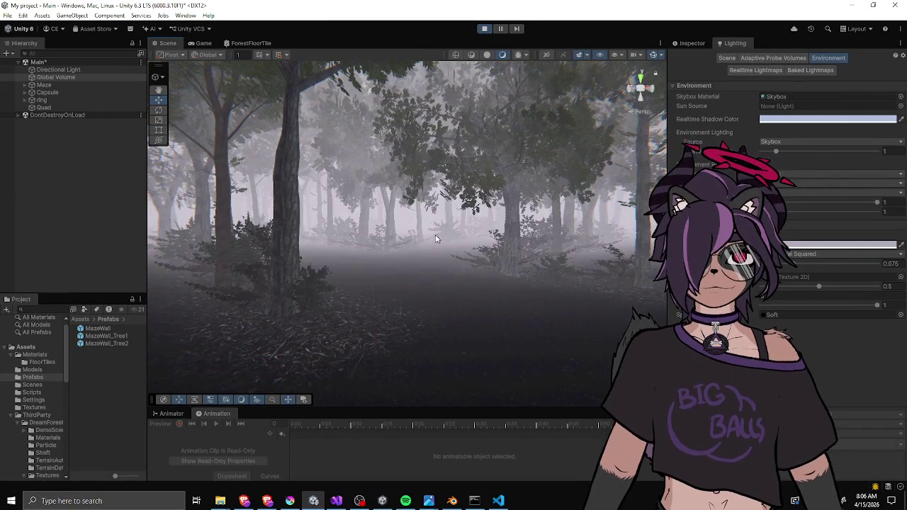
left_click_drag(454, 239, 454, 170)
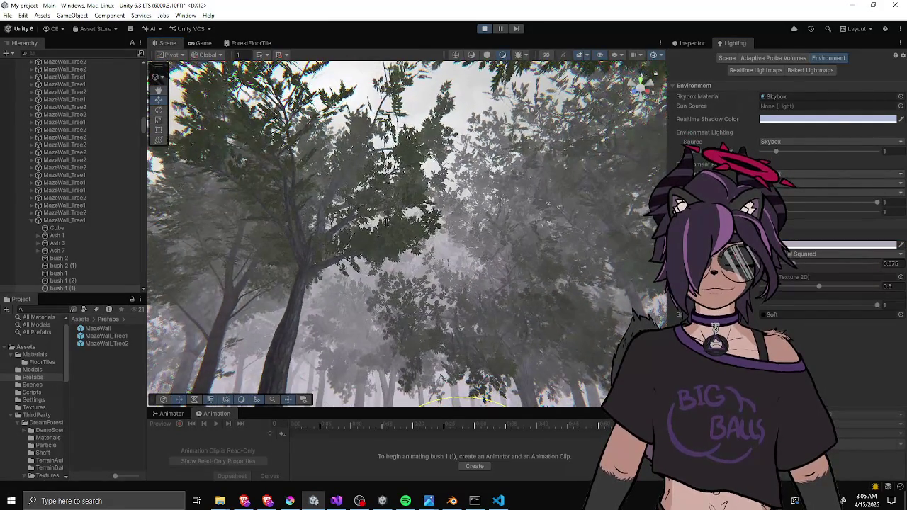
left_click(815, 245)
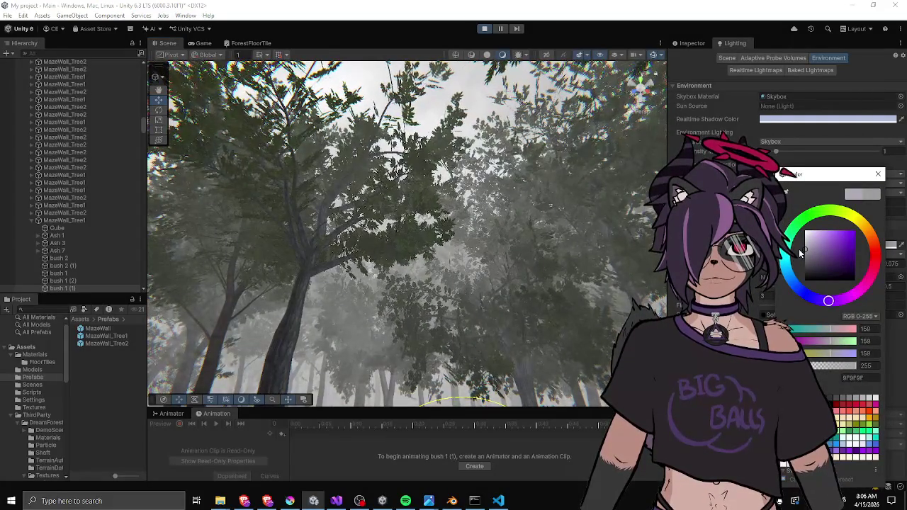
key("Escape")
mouse_move(554, 279)
left_mouse_down()
mouse_move(425, 319)
mouse_move(56, 354)
left_mouse_up()
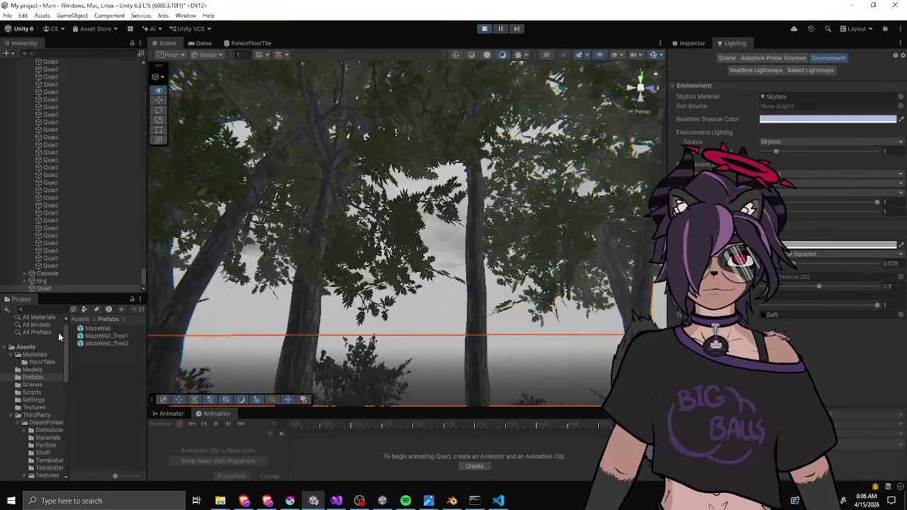
left_click(801, 245)
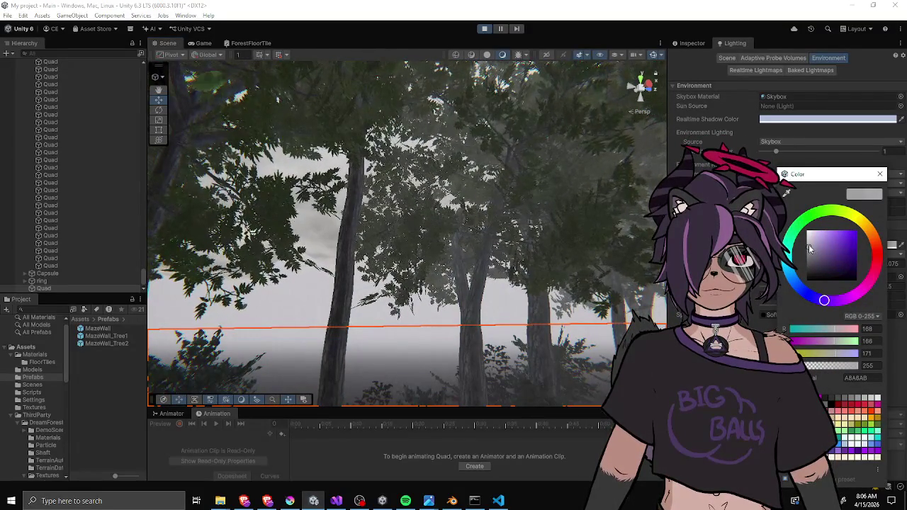
left_click_drag(816, 249, 856, 220)
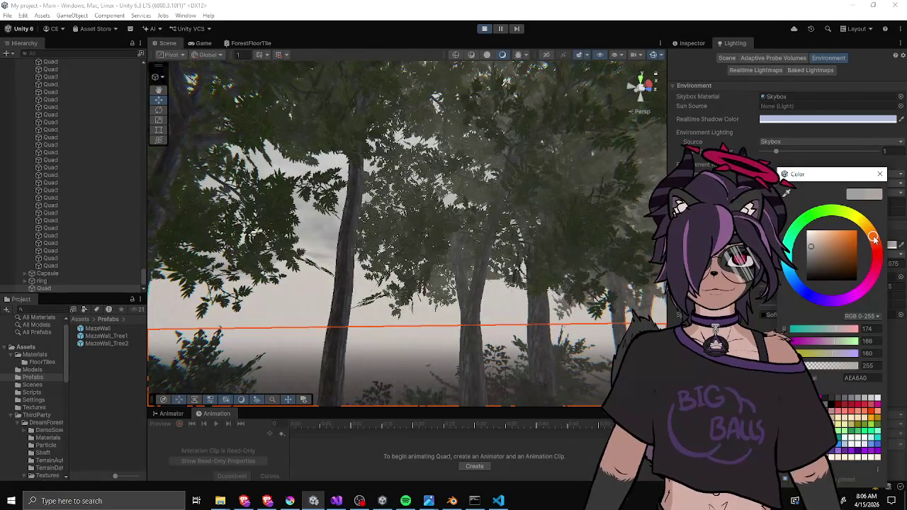
left_click_drag(831, 299, 825, 304)
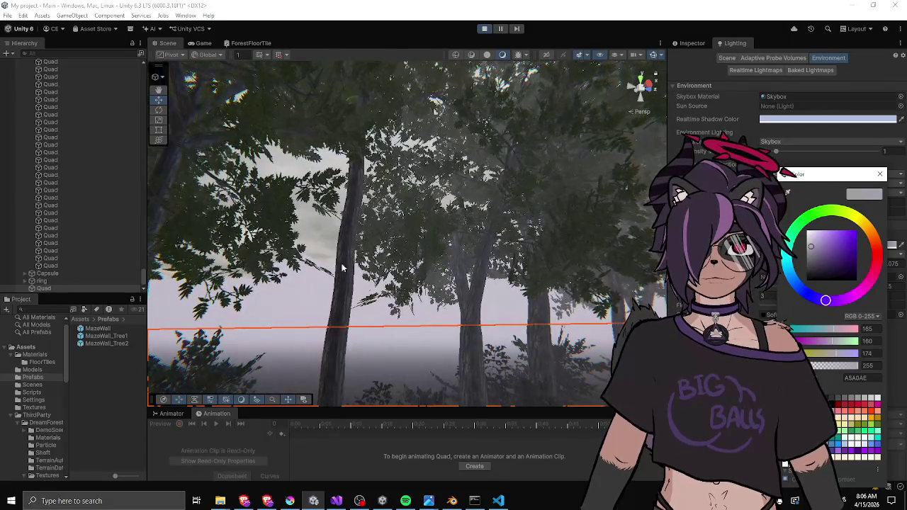
left_click(321, 233)
Settle the fog on pale lilac B1A6BC and orbit the Scene view across the forest.
scroll(462, 283, "up", 5)
scroll(462, 284, "up", 5)
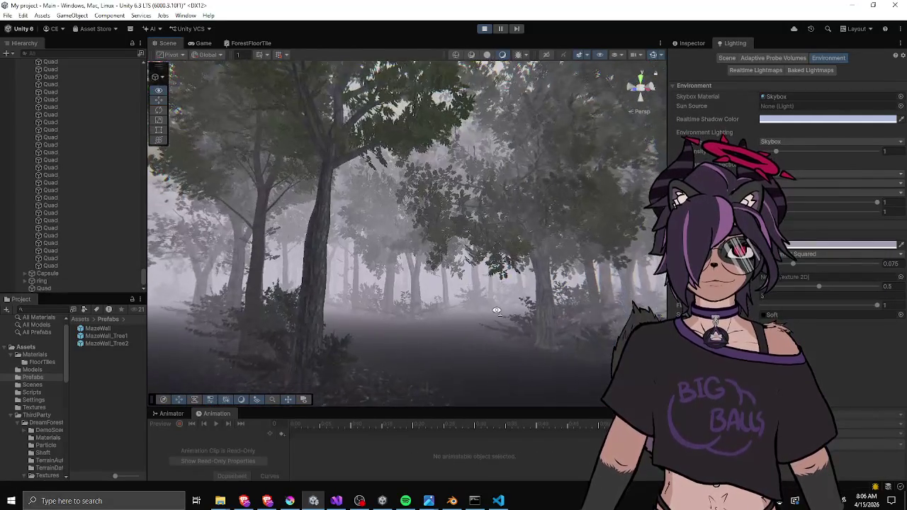
left_click(840, 244)
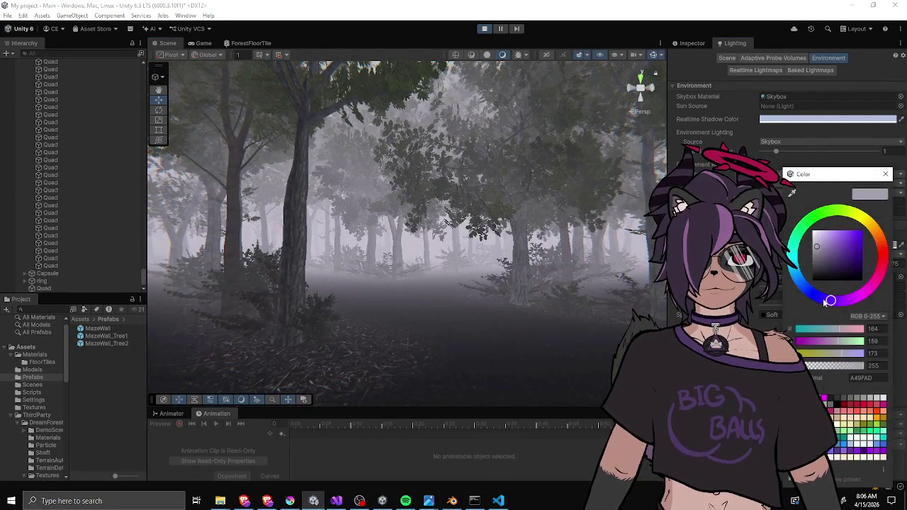
left_click_drag(831, 301, 838, 301)
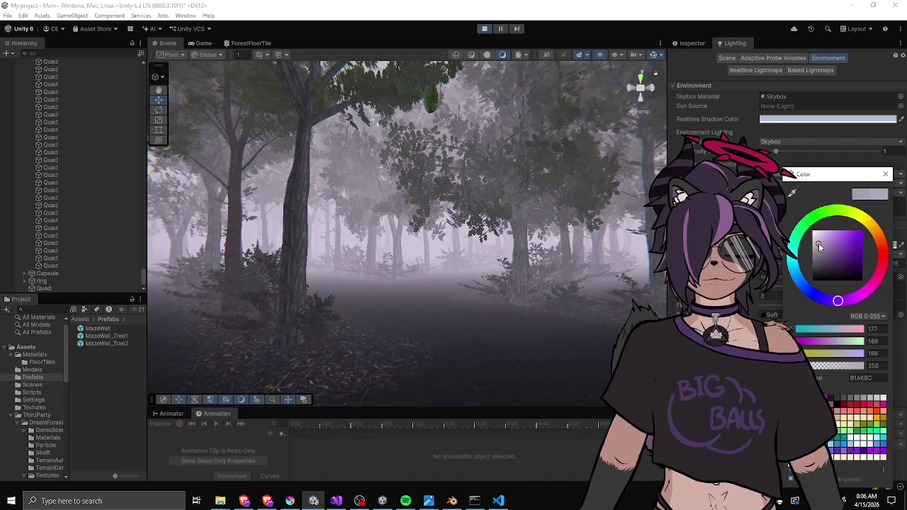
left_click(535, 280)
mouse_move(535, 280)
left_mouse_down()
mouse_move(273, 275)
mouse_move(234, 212)
left_mouse_up()
mouse_move(396, 212)
left_mouse_down()
mouse_move(456, 277)
mouse_move(451, 286)
mouse_move(405, 282)
left_mouse_up()
left_click(692, 43)
left_click(723, 44)
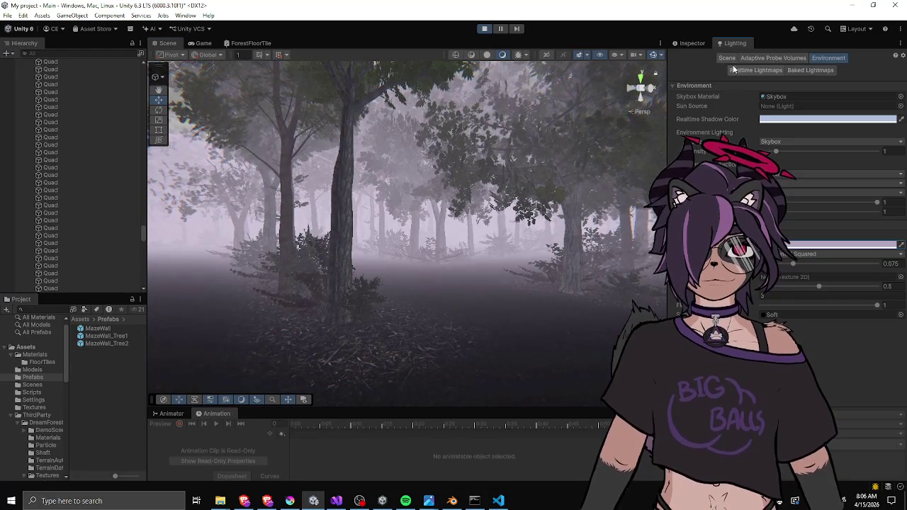
left_click(686, 44)
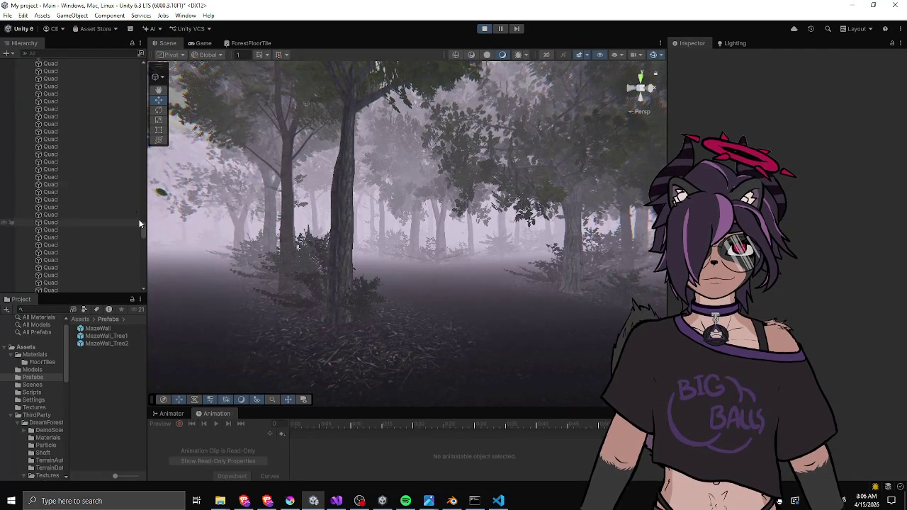
left_click_drag(143, 228, 131, 70)
left_click(54, 77)
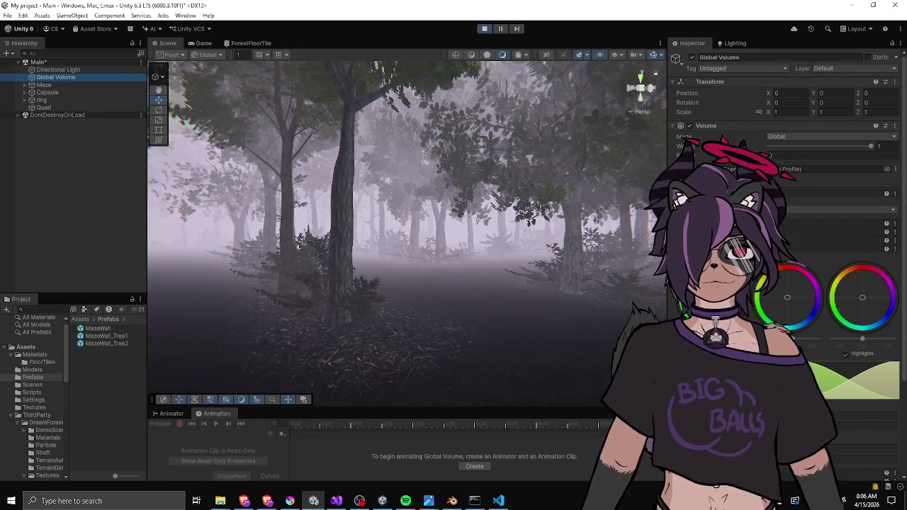
scroll(786, 269, "down", 4)
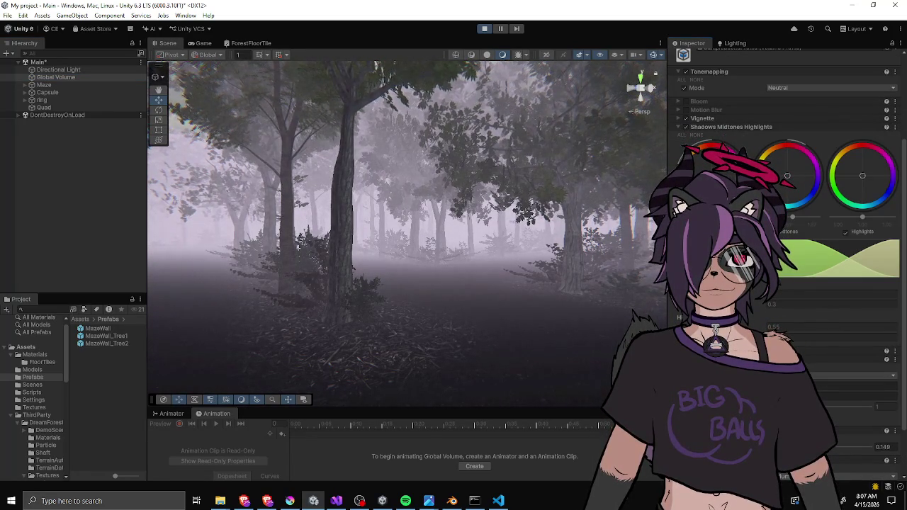
mouse_move(499, 340)
left_mouse_down()
mouse_move(404, 340)
mouse_move(416, 326)
mouse_move(461, 330)
mouse_move(453, 326)
left_mouse_up()
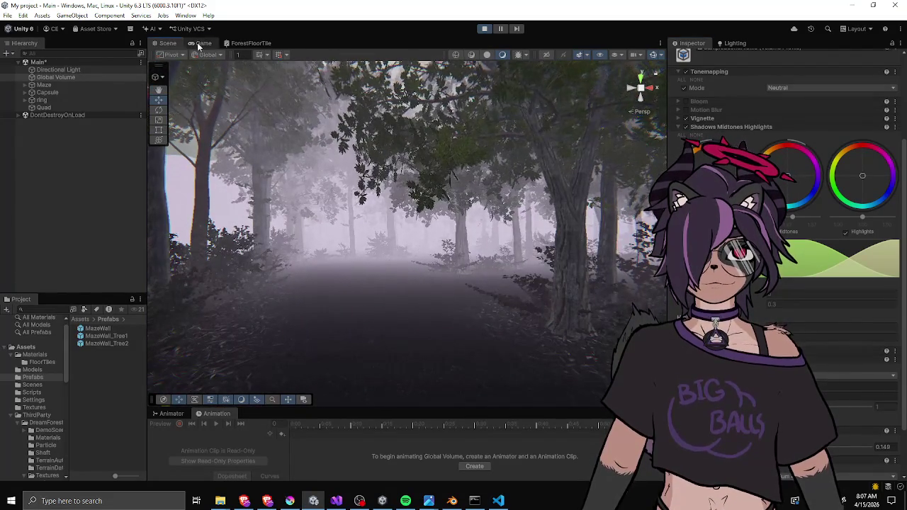
From the Game view, dull the fog colour to A19BA6 and raise density to about 0.099.
left_click(197, 42)
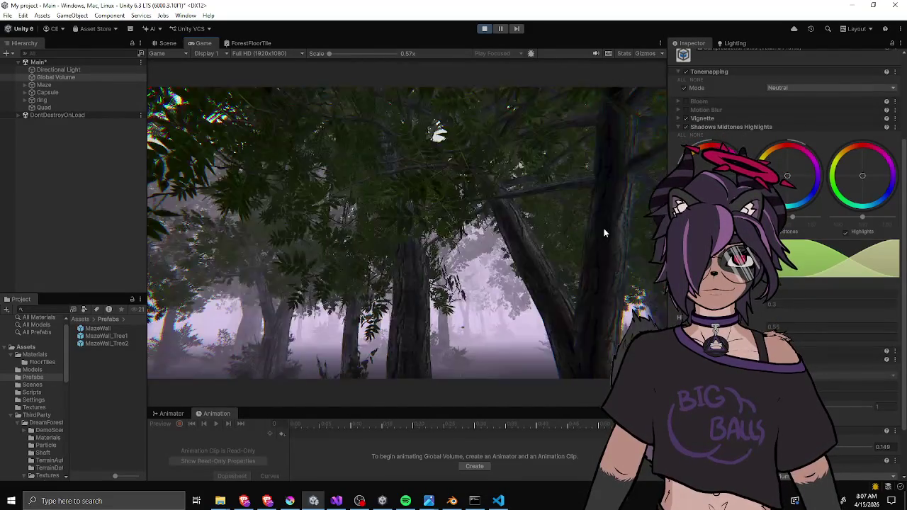
scroll(695, 88, "up", 5)
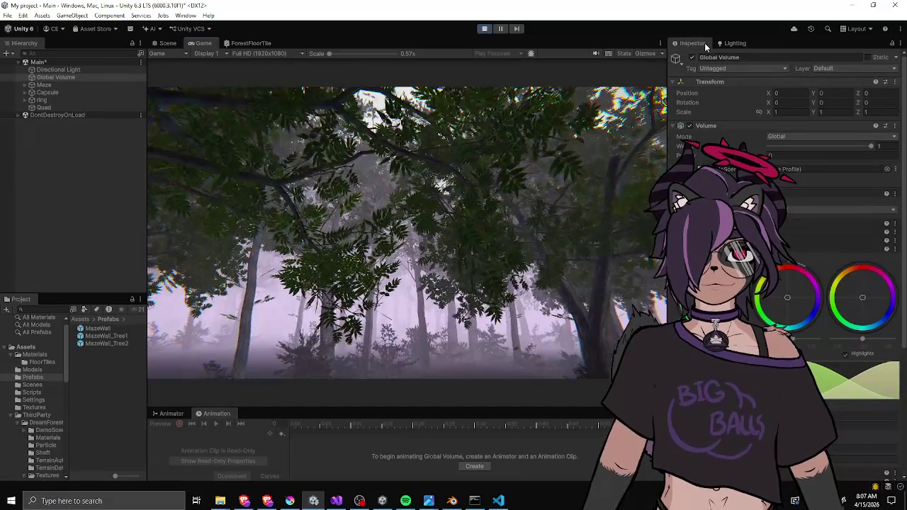
left_click(734, 43)
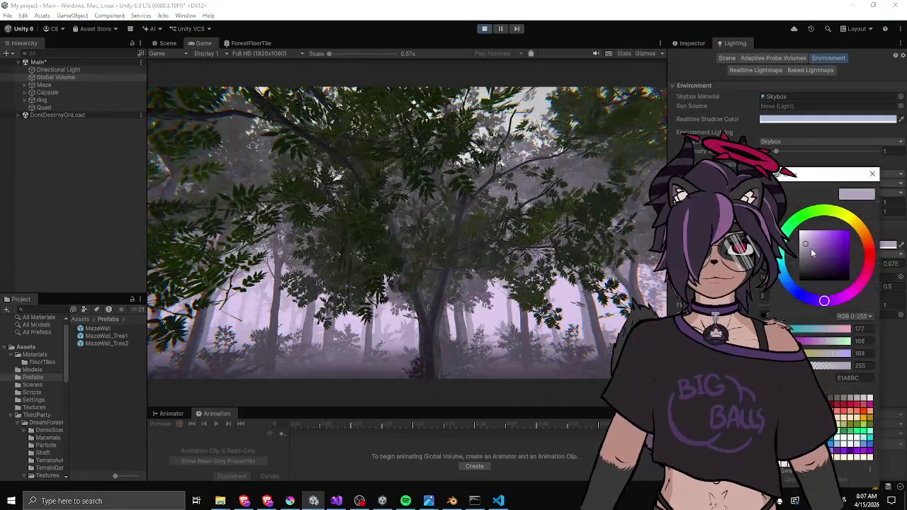
left_click_drag(806, 245, 804, 245)
left_click(447, 314)
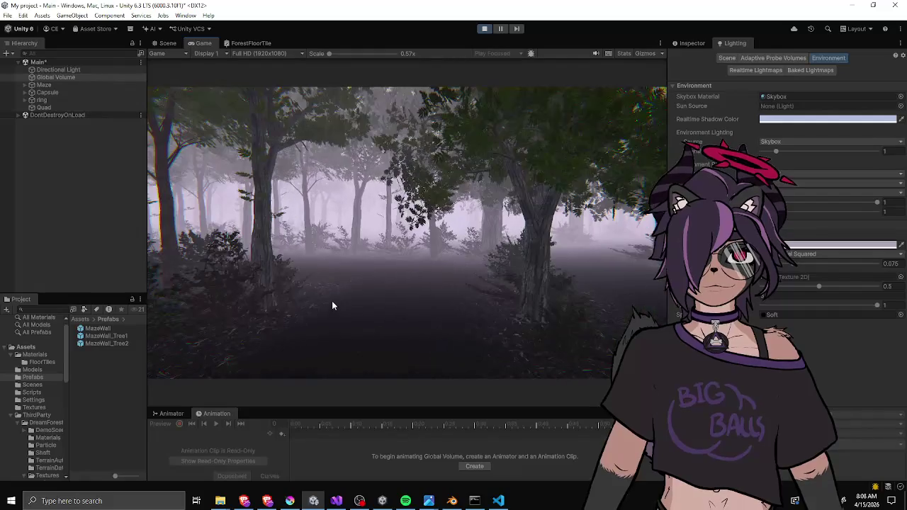
left_click(837, 244)
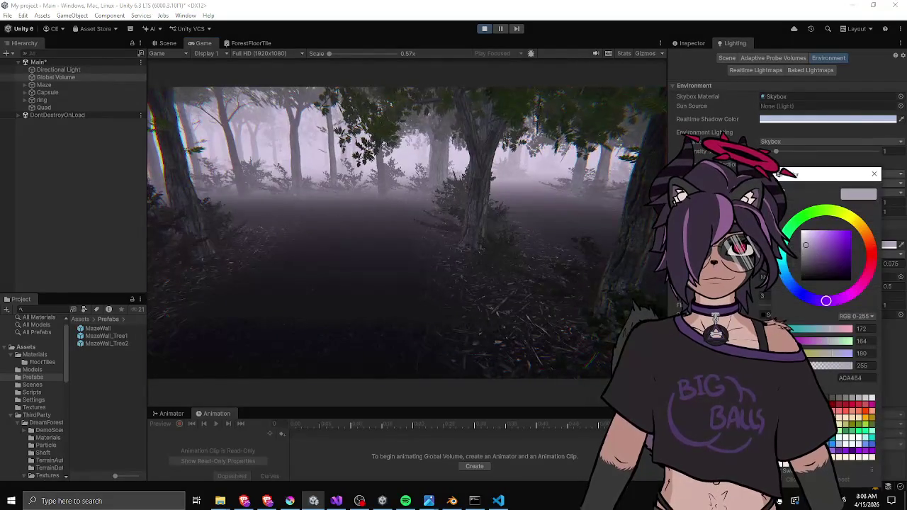
left_click_drag(807, 245, 805, 248)
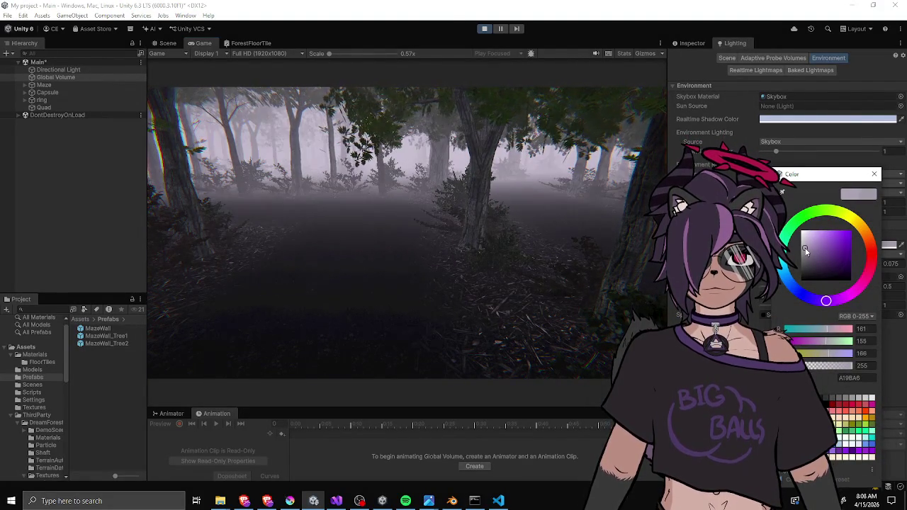
left_click(360, 222)
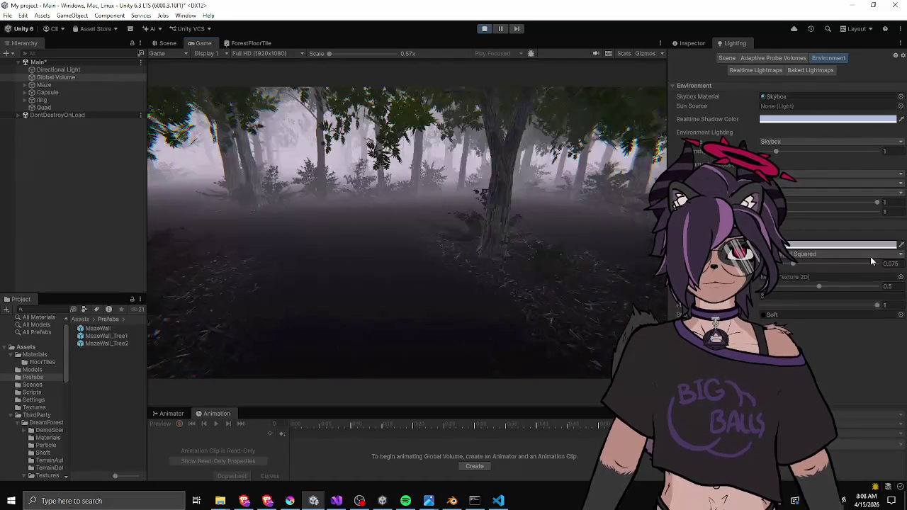
left_click(794, 262)
Ease the fog density to 0.084, nudge the fog colour slightly bluer, and return to the Global Volume.
left_click_drag(794, 262, 798, 265)
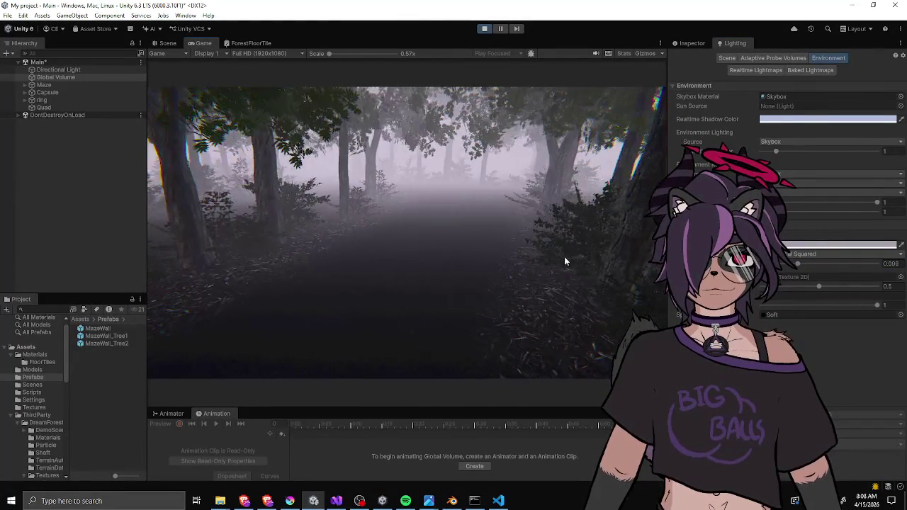
left_click_drag(803, 265, 796, 264)
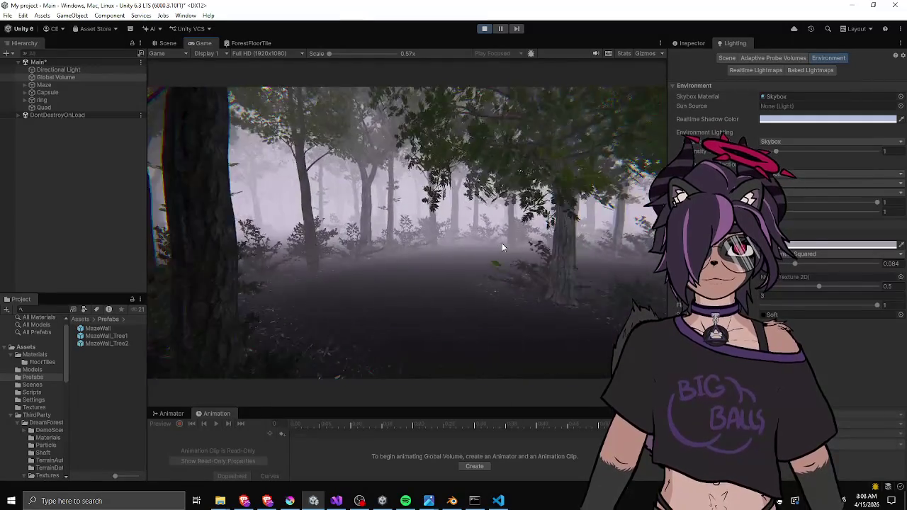
left_click(837, 244)
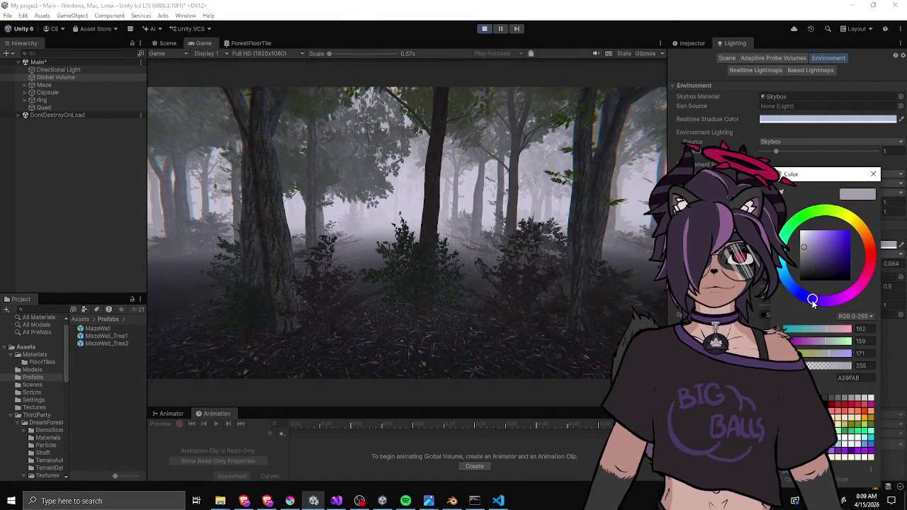
left_click(515, 247)
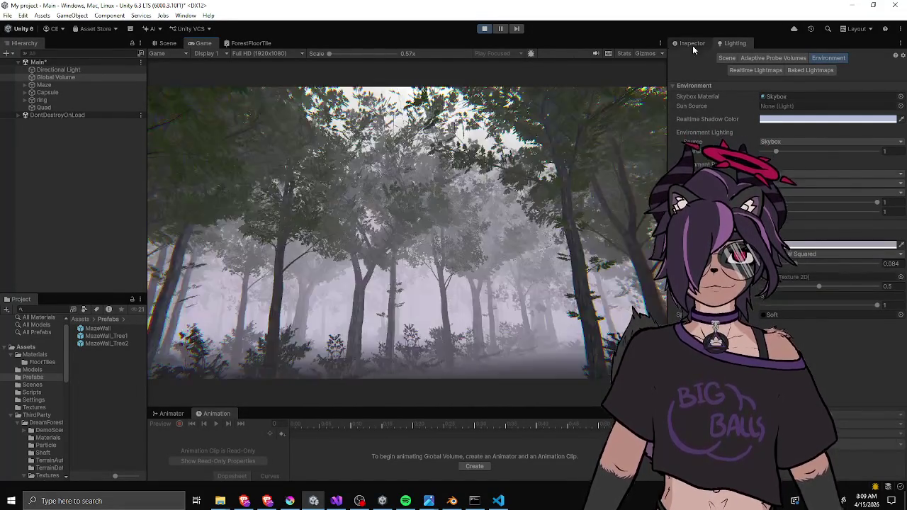
left_click(689, 45)
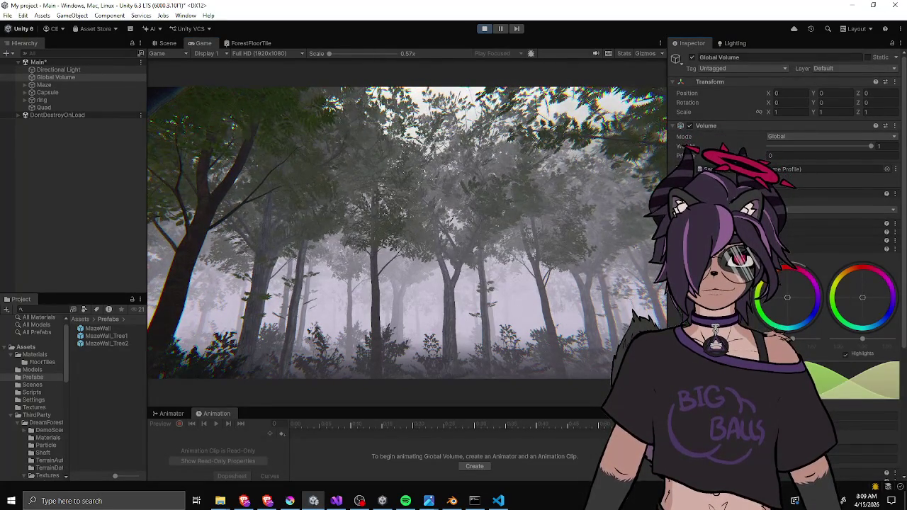
scroll(786, 269, "down", 3)
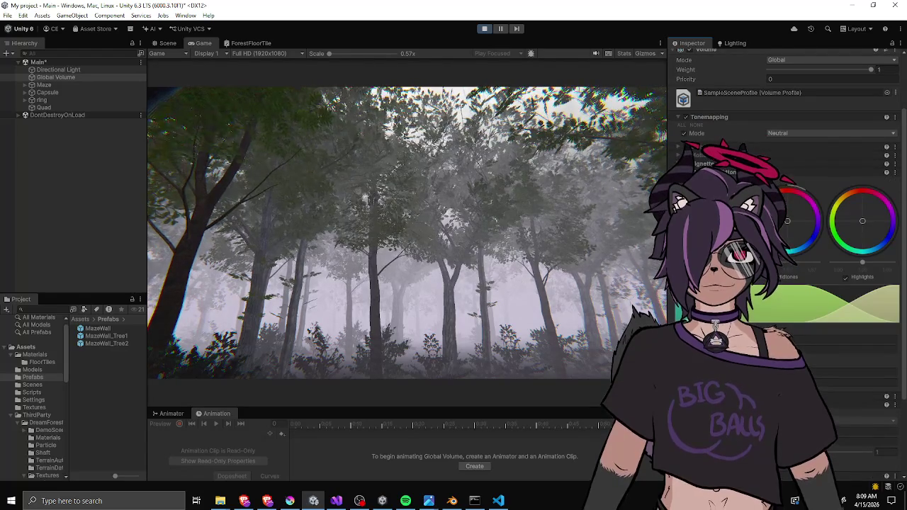
scroll(786, 213, "down", 4)
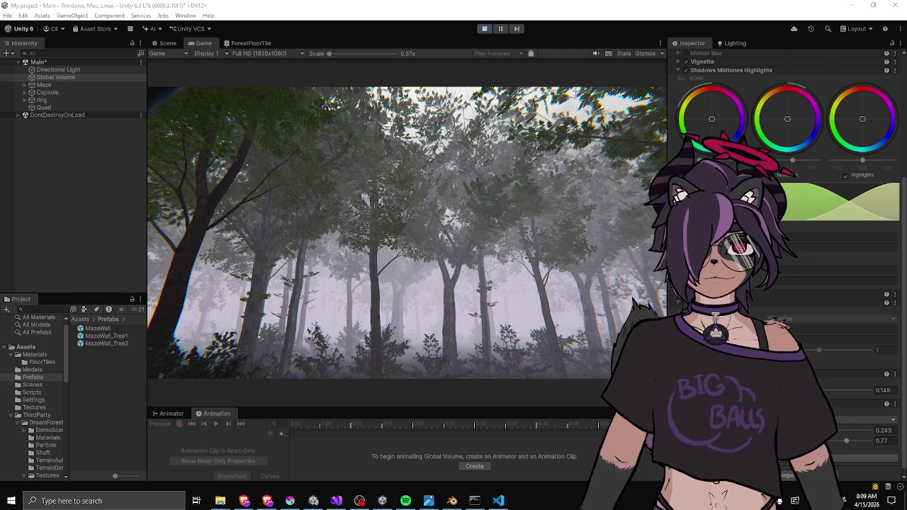
left_click(487, 29)
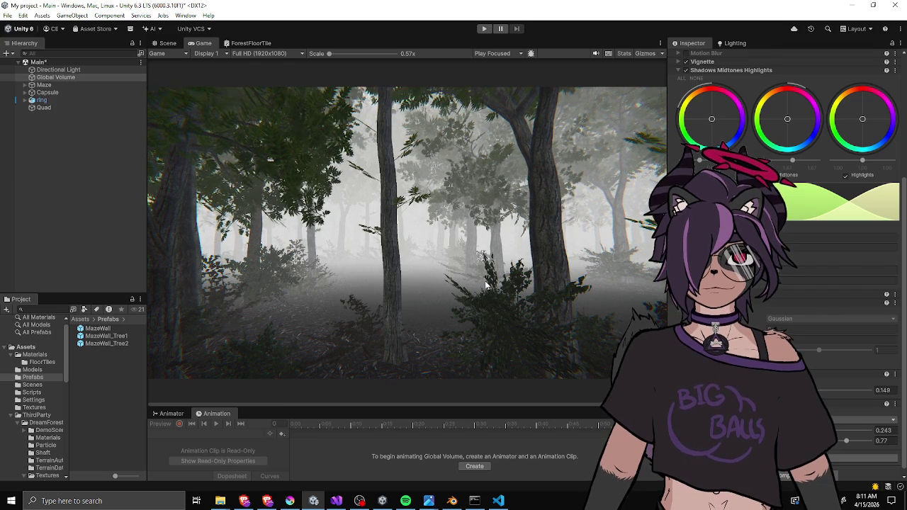
Save the Main scene and stage all project changes with 'git add .' in Command Prompt.
left_click(120, 259)
key("ctrl+s")
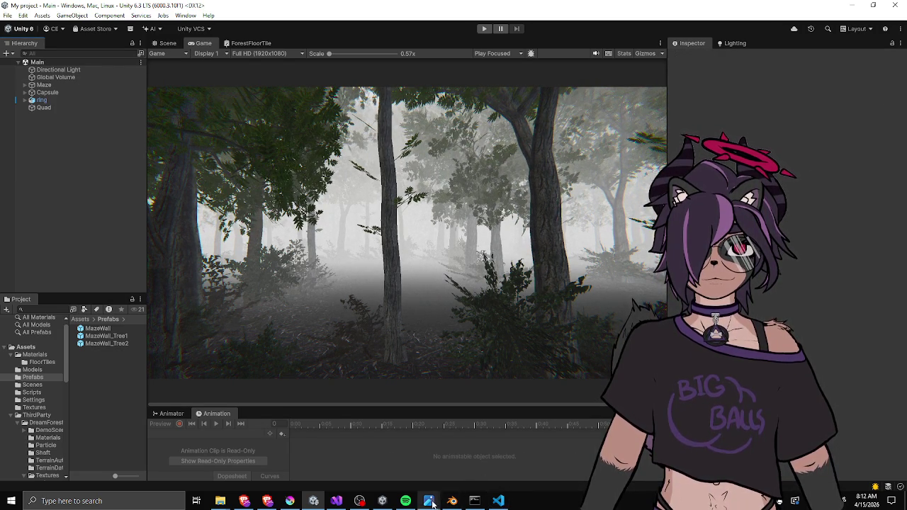
left_click(475, 500)
left_click(479, 373)
type("git add .")
key("Return")
type("git commit -m \"tweak color")
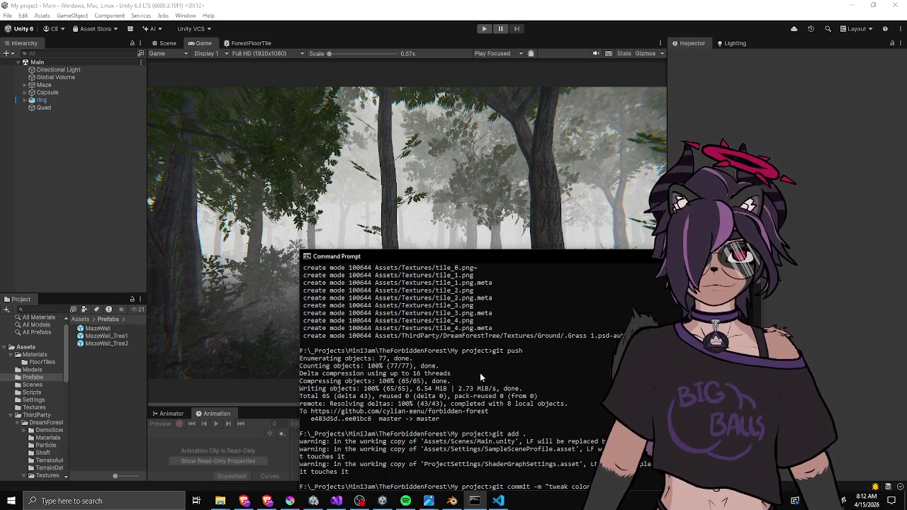
Commit as "tweak colors a bit" and run git push to the GitHub master branch.
key("Return")
type("gitpus")
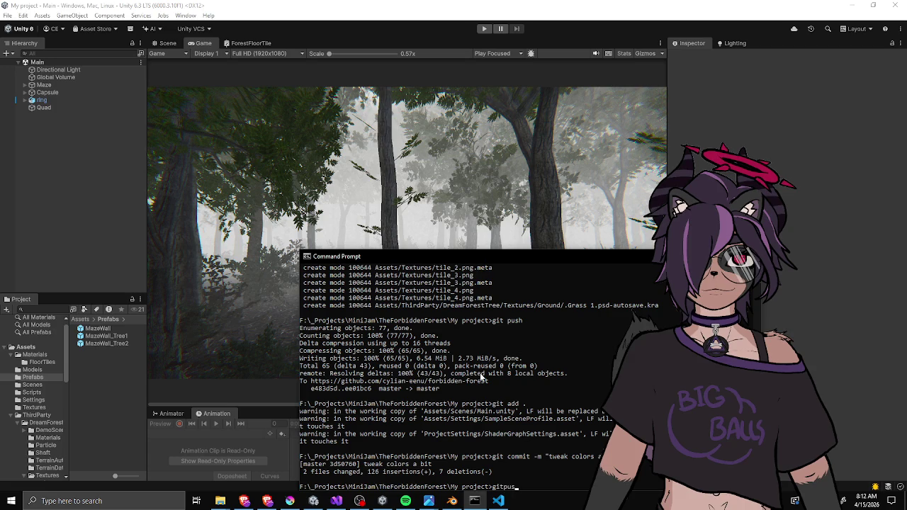
key("BackSpace")
type("push")
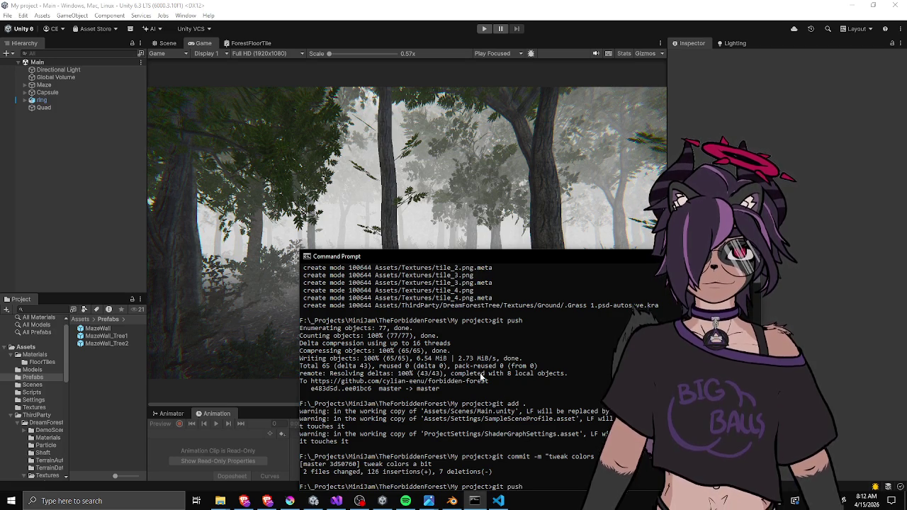
key("Return")
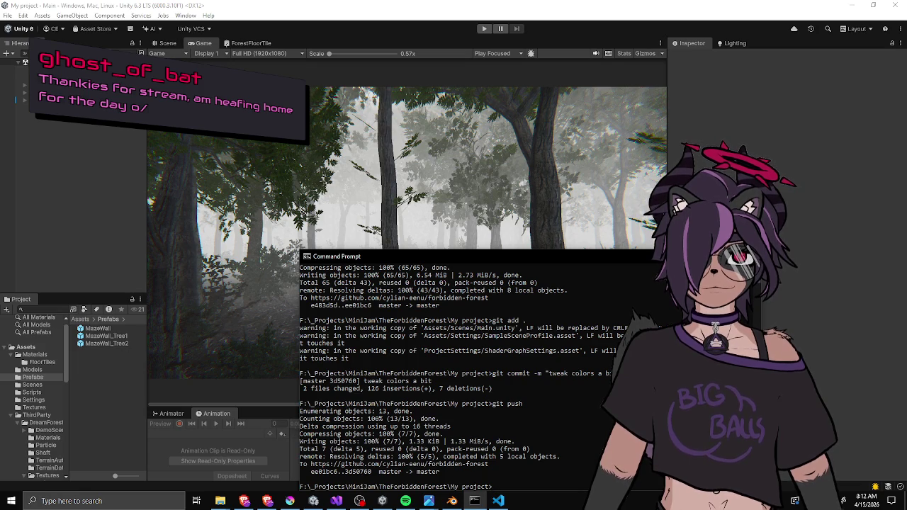
key("alt+Tab")
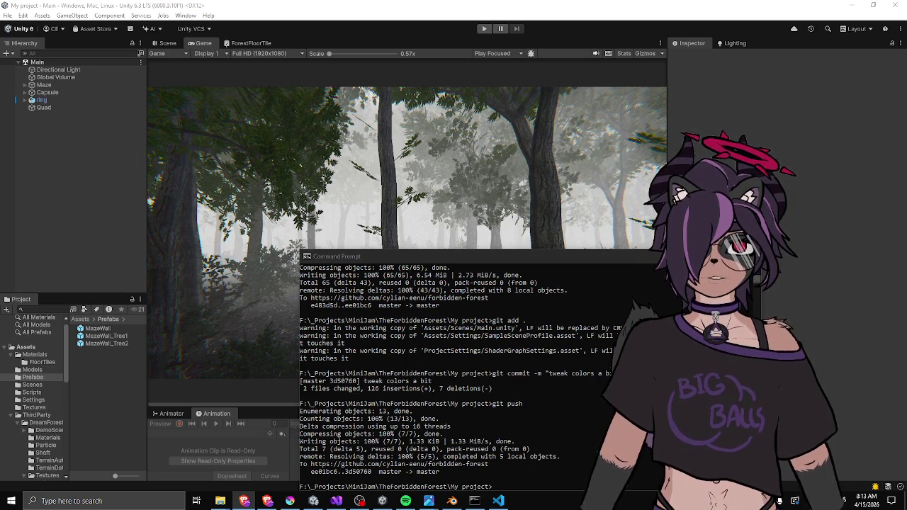
Close the Command Prompt with Alt+F4, leaving Unity's foggy forest Game view in front.
key("alt+F4")
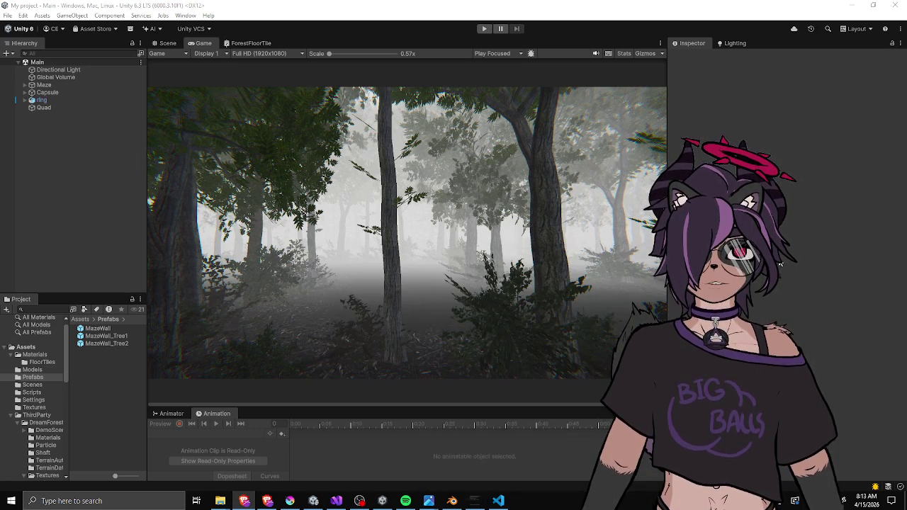